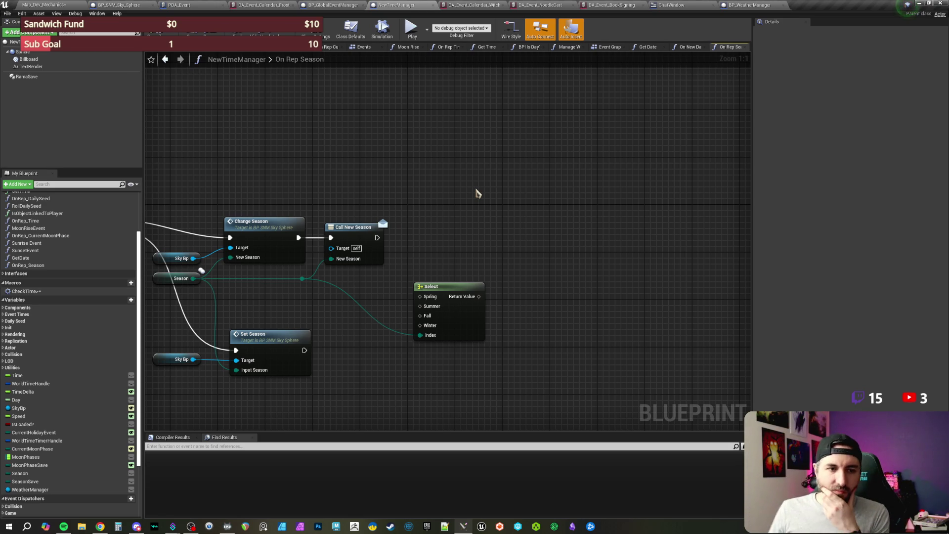
Pan the On Rep Season graph to bring the comment and True/False branch into view.
mouse_move(422, 220)
mouse_down()
mouse_move(464, 186)
mouse_move(490, 203)
mouse_up()
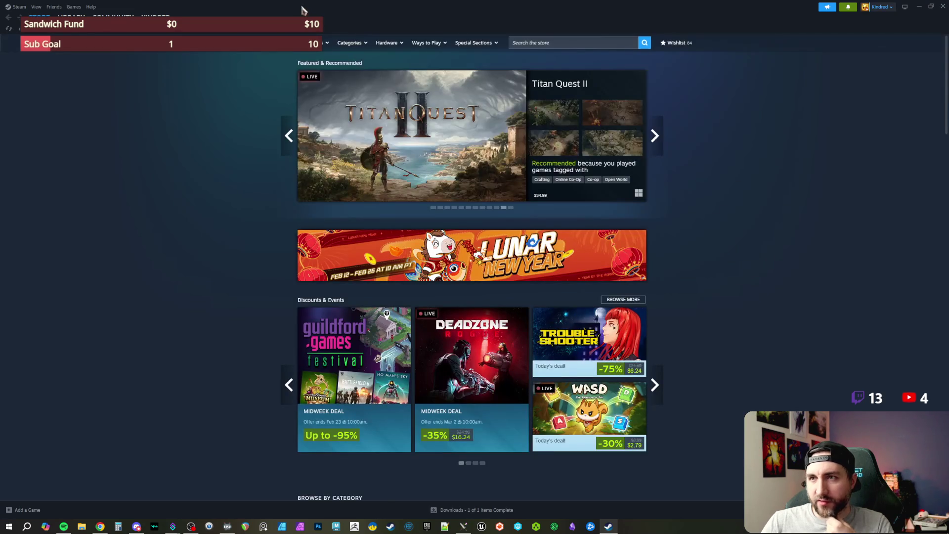
Move the maximized Steam window off screen to reveal the On Rep Season graph again.
mouse_move(304, 10)
mouse_down()
mouse_move(840, 168)
mouse_move(948, 168)
mouse_up()
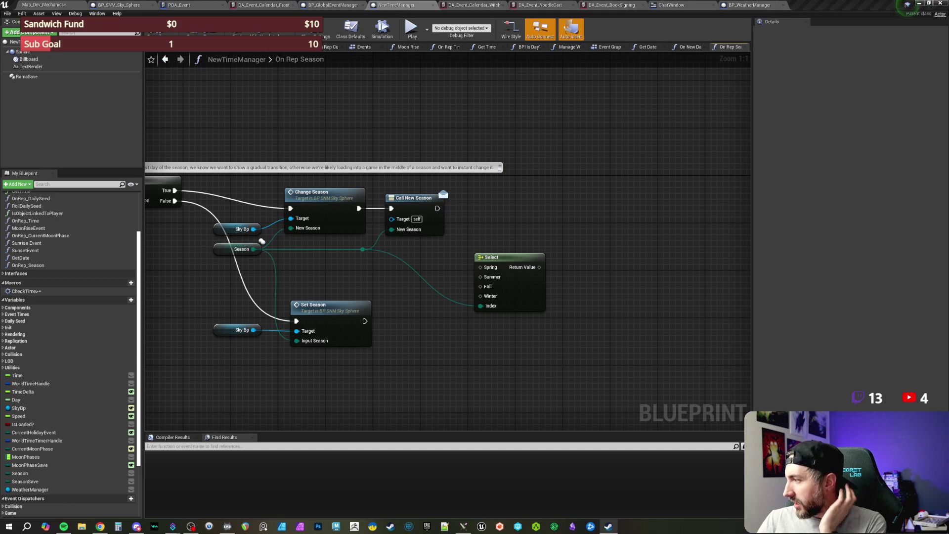
click(585, 188)
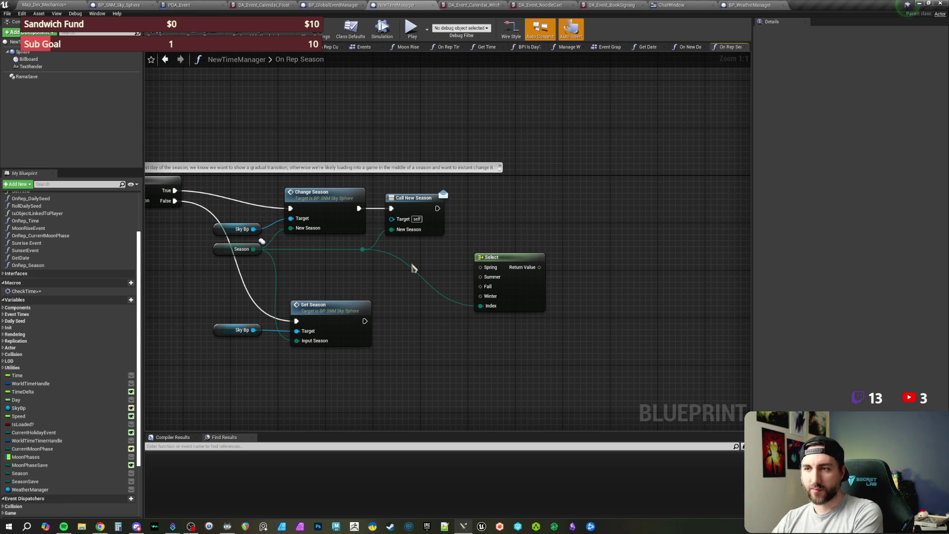
drag(483, 222, 509, 227)
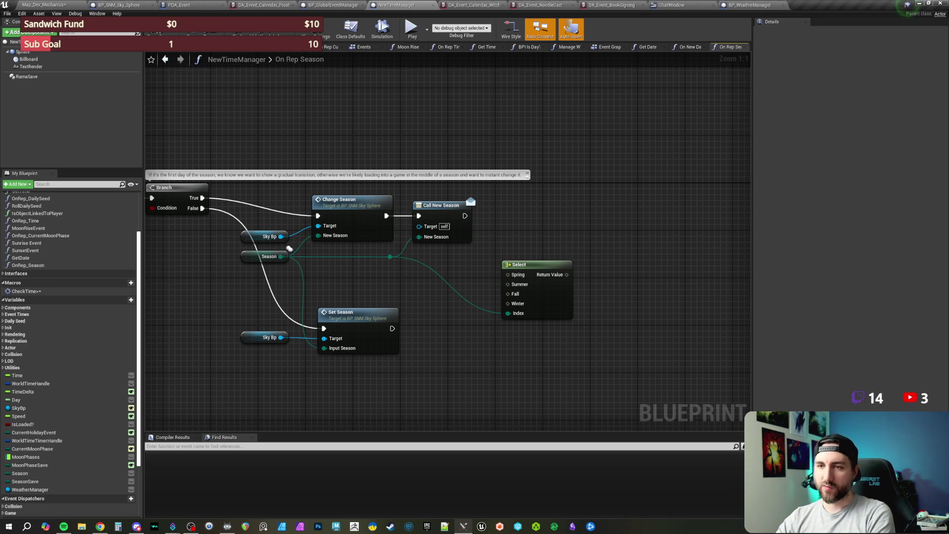
drag(396, 140, 408, 147)
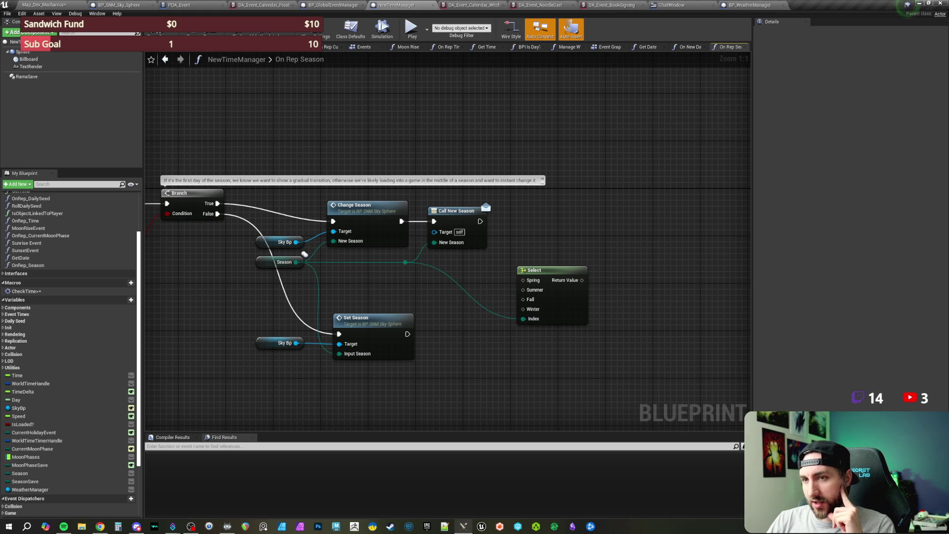
mouse_move(379, 139)
mouse_down()
mouse_move(415, 144)
mouse_move(424, 165)
mouse_move(435, 154)
mouse_move(485, 159)
mouse_up()
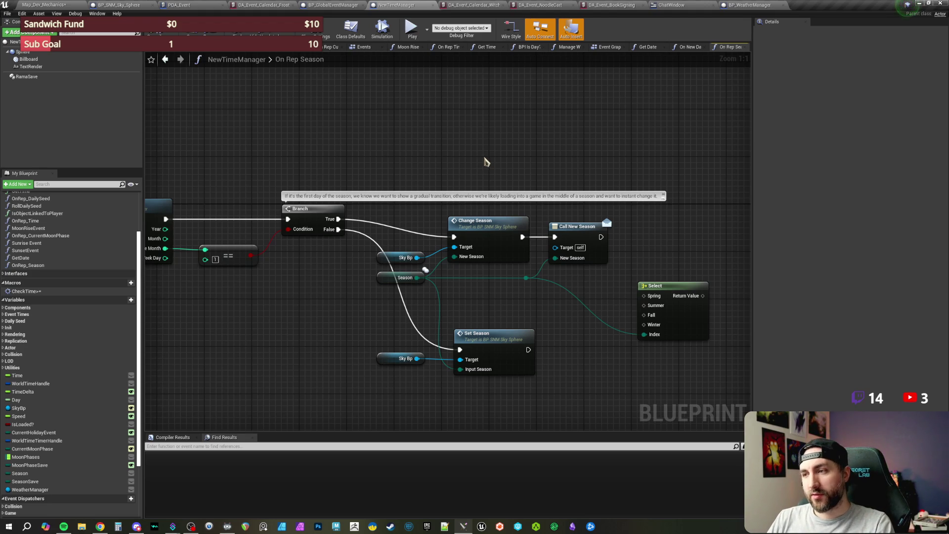
drag(500, 161, 486, 156)
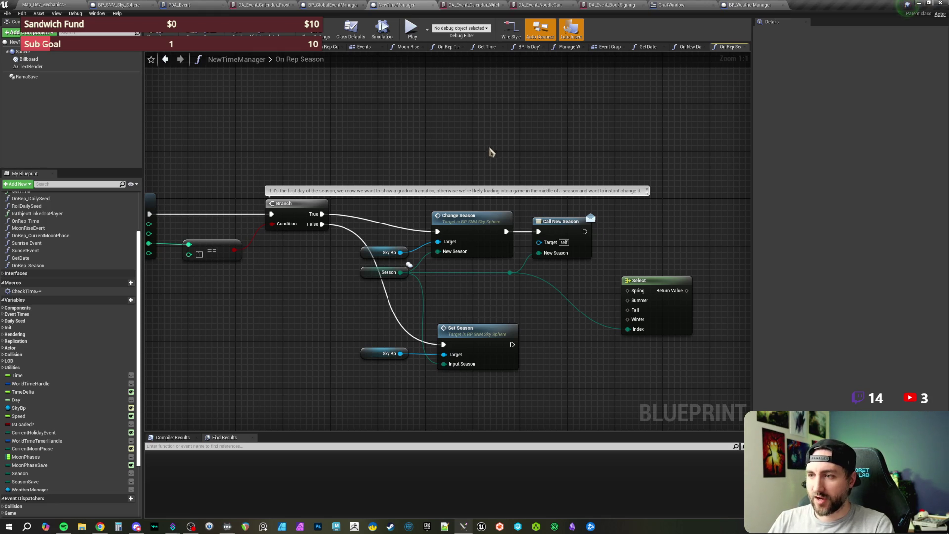
mouse_move(470, 156)
mouse_down()
mouse_move(498, 174)
mouse_move(615, 167)
mouse_move(567, 150)
mouse_up()
scroll(489, 164, down, 1)
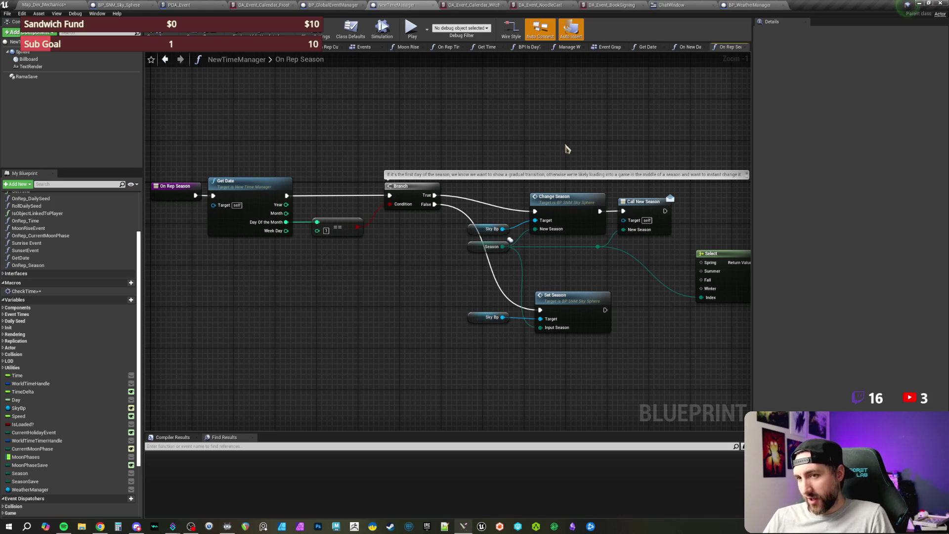
mouse_move(596, 156)
mouse_down()
mouse_move(504, 129)
mouse_move(524, 211)
mouse_move(491, 223)
mouse_move(478, 212)
mouse_up()
Zoom back in and place a Get WeatherManager node beside the Select node.
scroll(524, 210, up, 1)
mouse_move(31, 494)
mouse_down()
mouse_move(472, 316)
mouse_move(506, 211)
mouse_move(520, 217)
mouse_up()
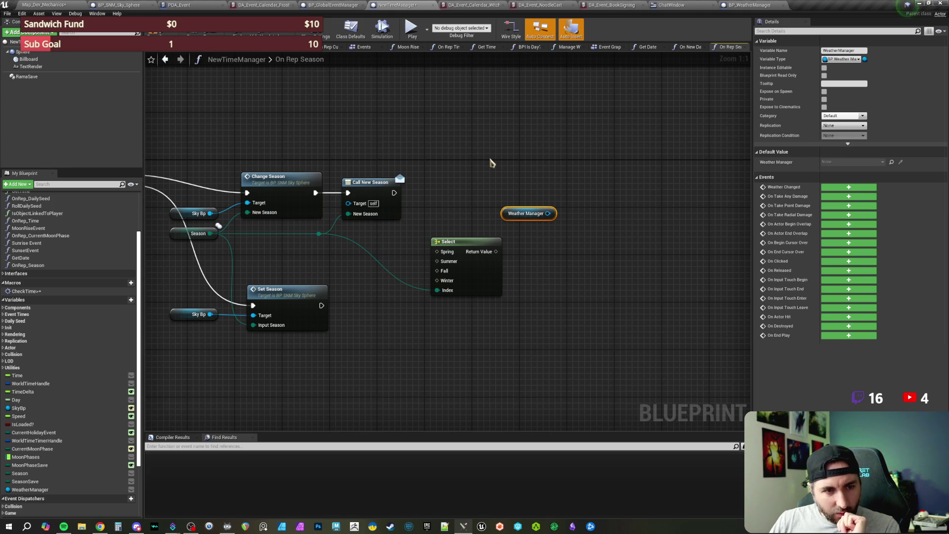
click(494, 171)
drag(499, 182, 477, 174)
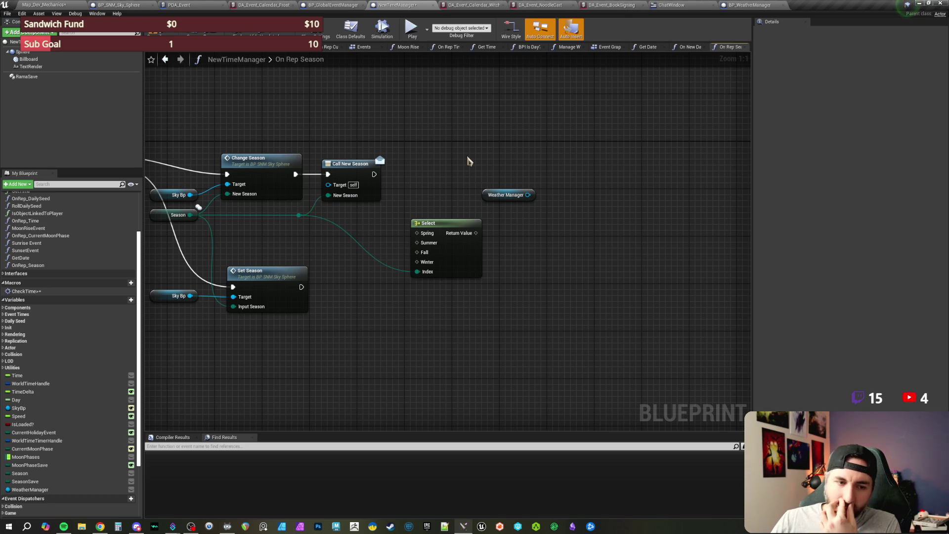
Pan across the graph and select Change Season to trace its Sky Bp and Season connections.
drag(469, 160, 427, 152)
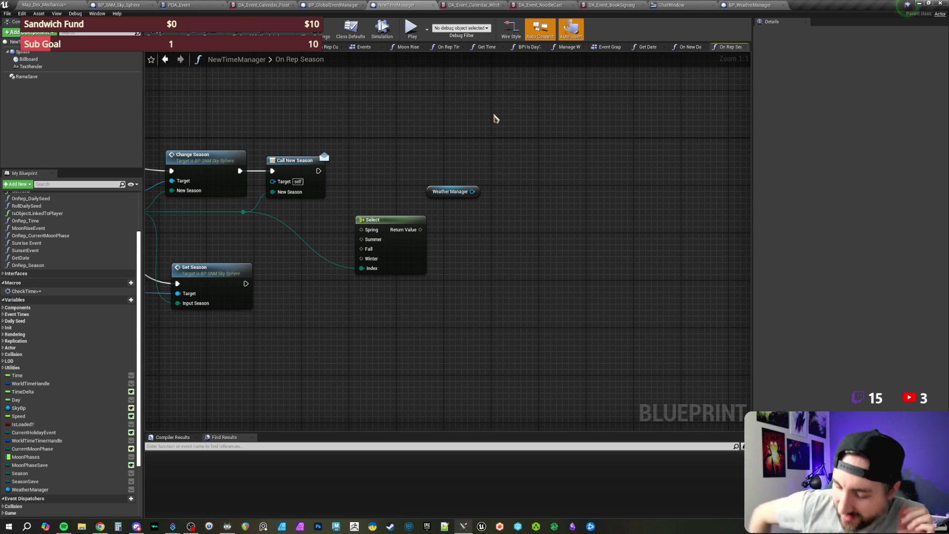
click(204, 176)
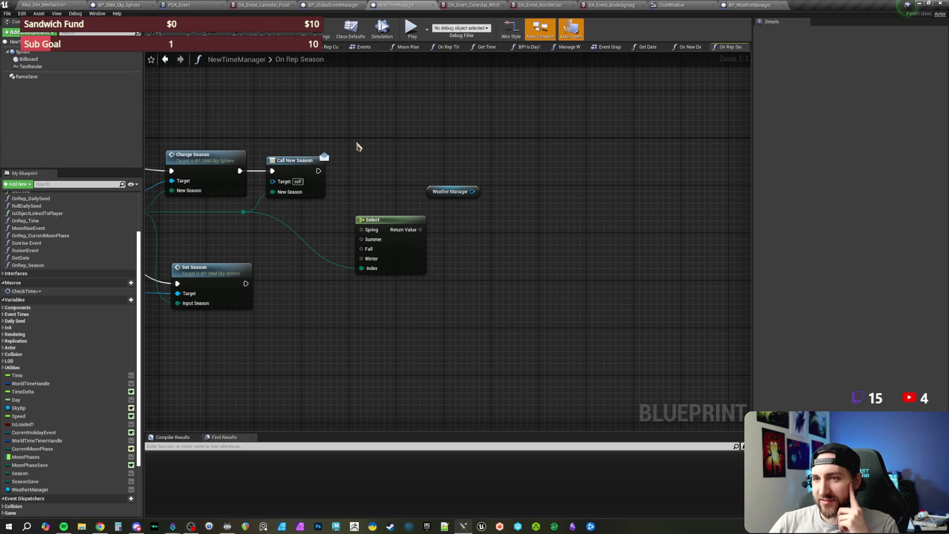
drag(359, 147, 398, 158)
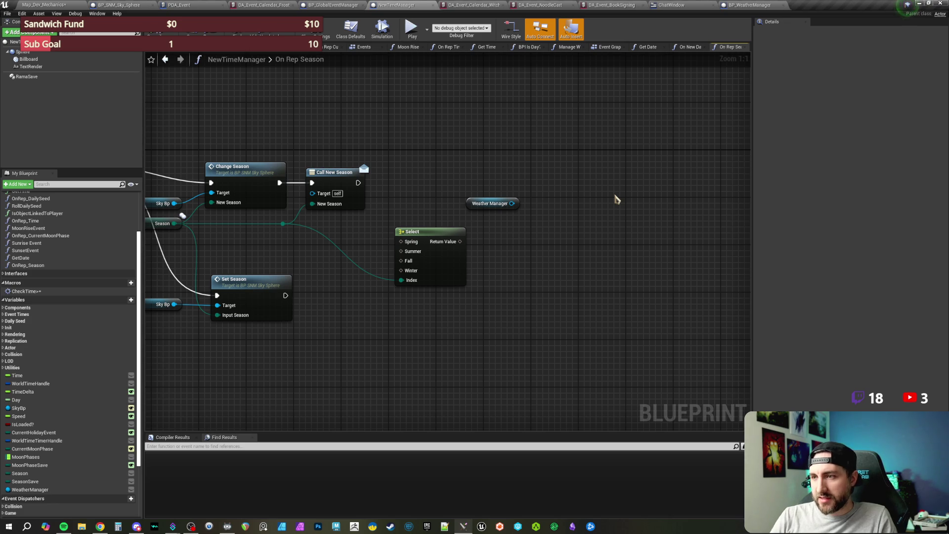
mouse_move(509, 139)
mouse_down()
mouse_move(635, 153)
mouse_move(625, 136)
mouse_up()
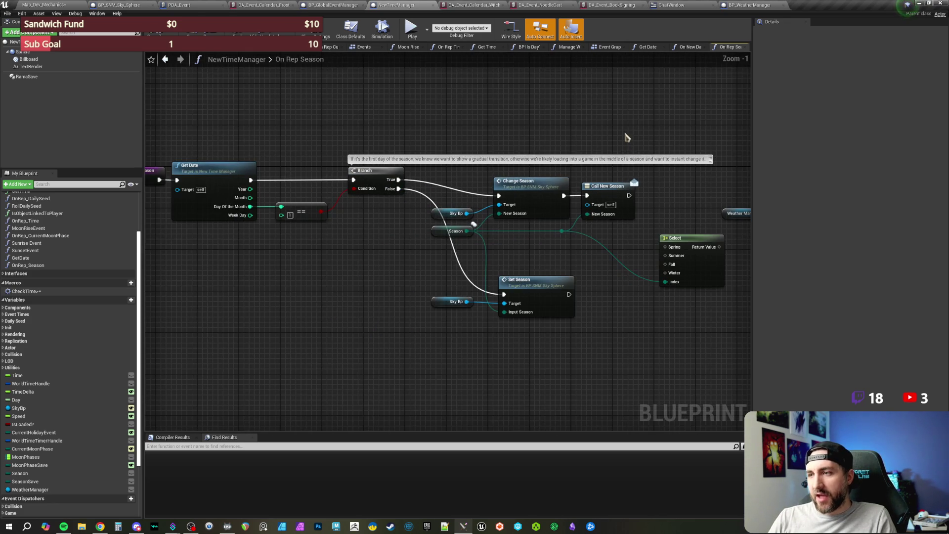
scroll(585, 131, down, 1)
drag(525, 125, 544, 130)
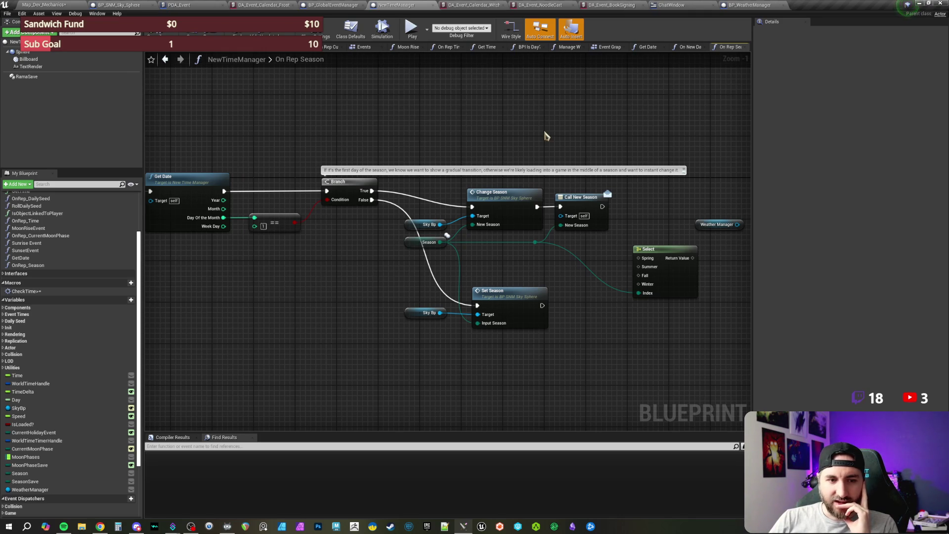
mouse_move(546, 136)
mouse_down()
mouse_move(534, 129)
mouse_move(621, 129)
mouse_move(474, 122)
mouse_move(534, 132)
mouse_up()
drag(430, 132, 415, 233)
drag(391, 265, 430, 267)
mouse_move(428, 254)
mouse_down()
mouse_move(421, 165)
mouse_move(454, 136)
mouse_up()
click(454, 137)
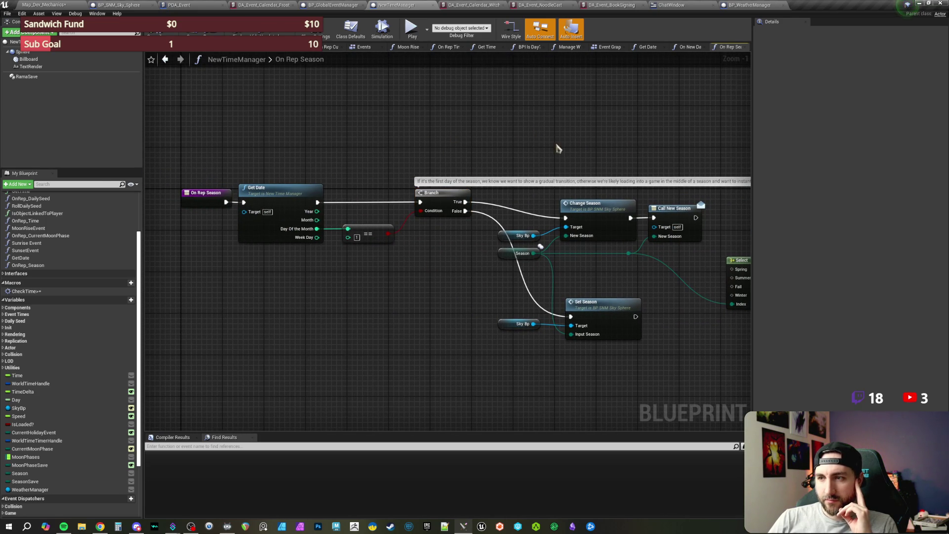
drag(553, 144, 534, 144)
click(423, 207)
click(517, 154)
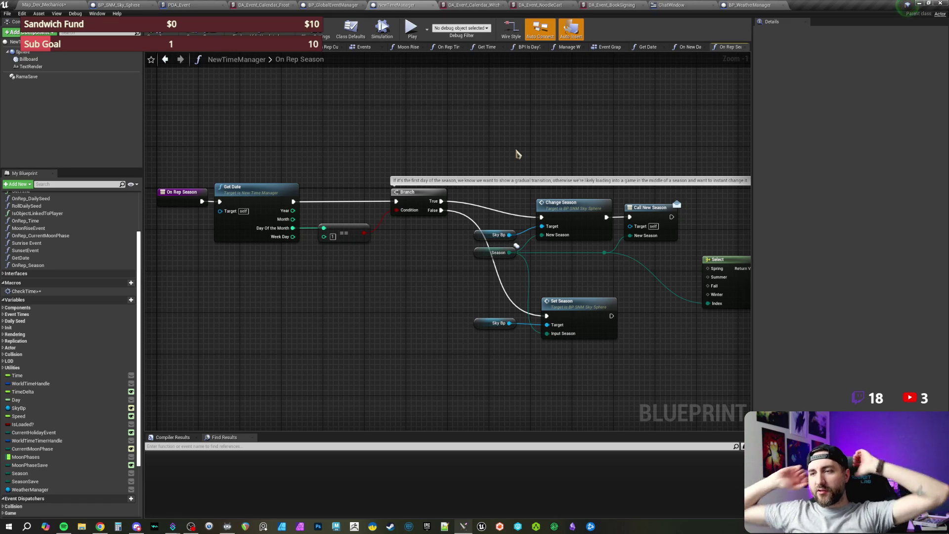
mouse_move(530, 152)
mouse_down()
mouse_move(540, 148)
mouse_move(487, 169)
mouse_move(417, 170)
mouse_up()
scroll(527, 164, up, 1)
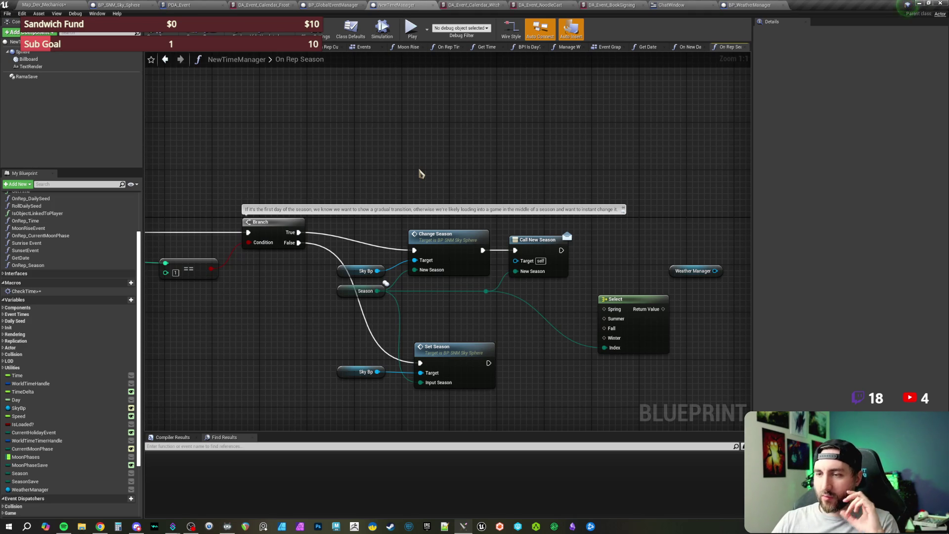
drag(420, 173, 426, 176)
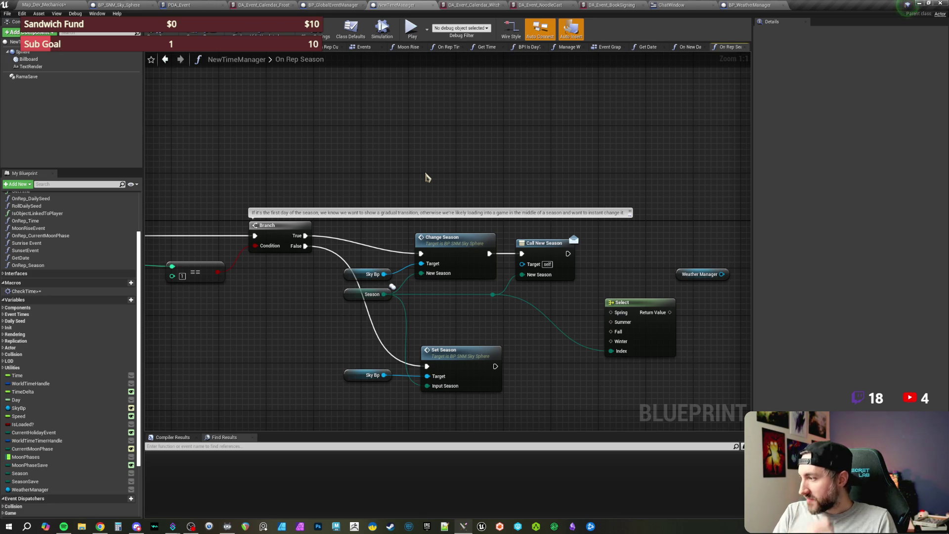
drag(455, 186, 424, 180)
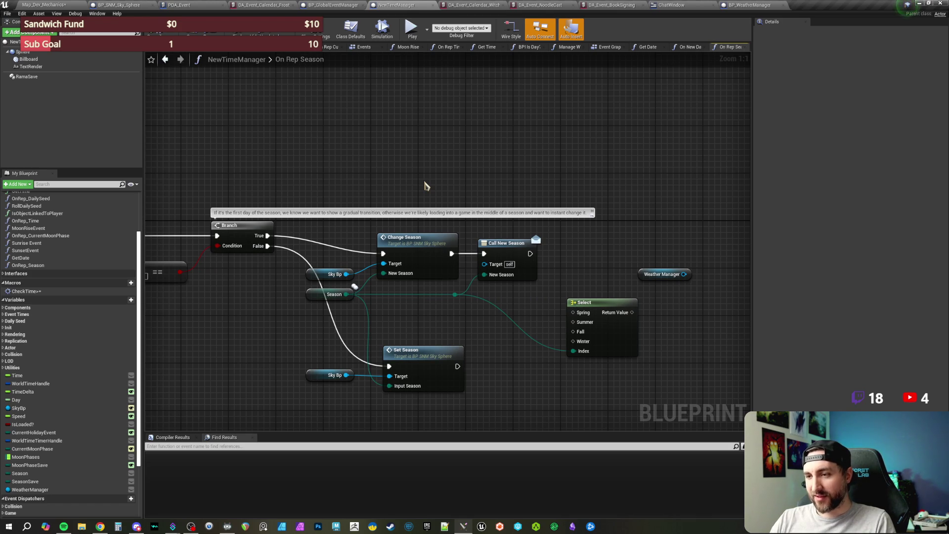
mouse_move(424, 185)
mouse_down()
mouse_move(445, 198)
mouse_move(443, 184)
mouse_up()
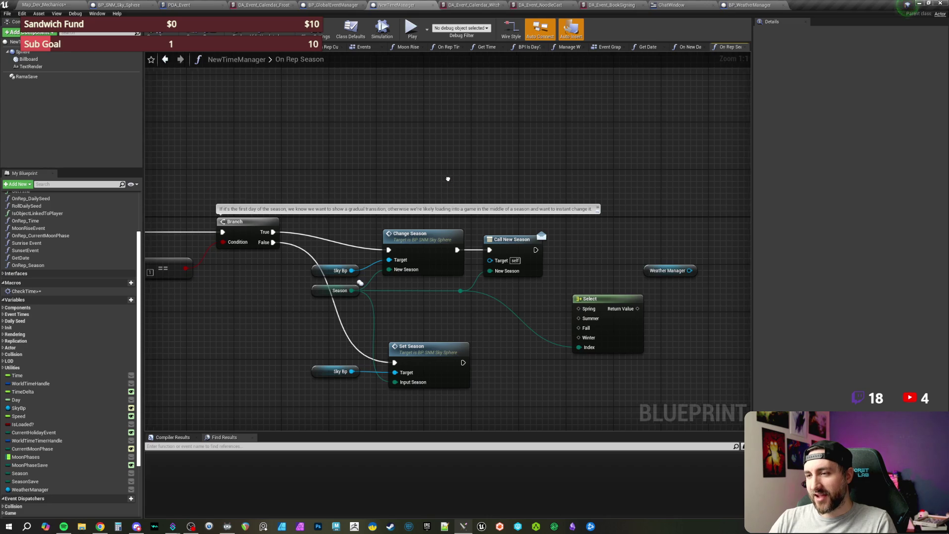
drag(444, 180, 461, 169)
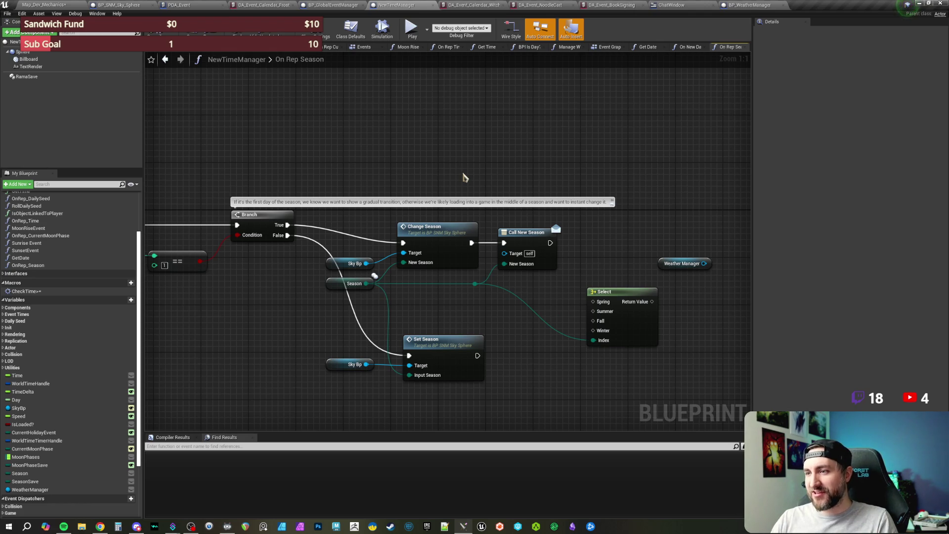
mouse_move(465, 177)
mouse_down()
mouse_move(488, 158)
mouse_move(448, 168)
mouse_up()
scroll(448, 168, down, 1)
scroll(448, 170, up, 1)
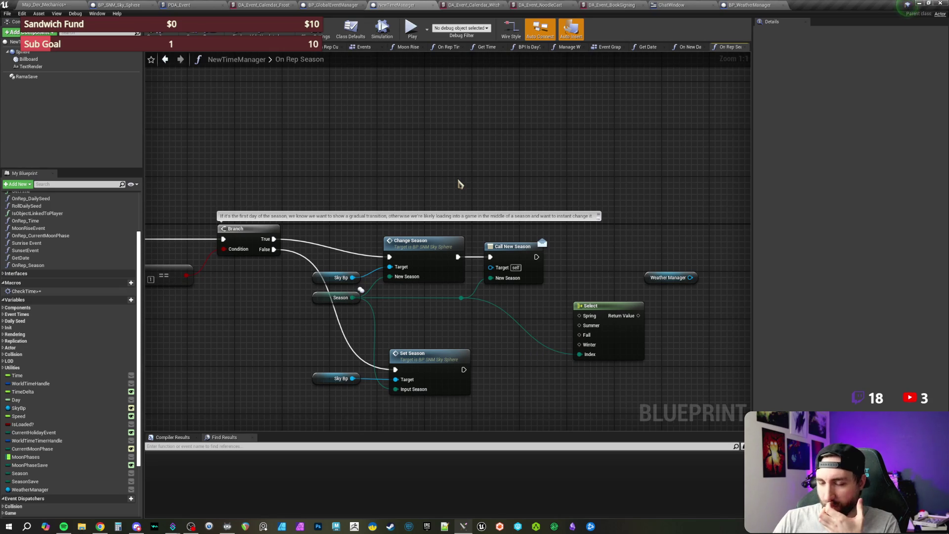
mouse_move(458, 184)
mouse_down()
mouse_move(477, 191)
mouse_move(470, 169)
mouse_move(474, 184)
mouse_up()
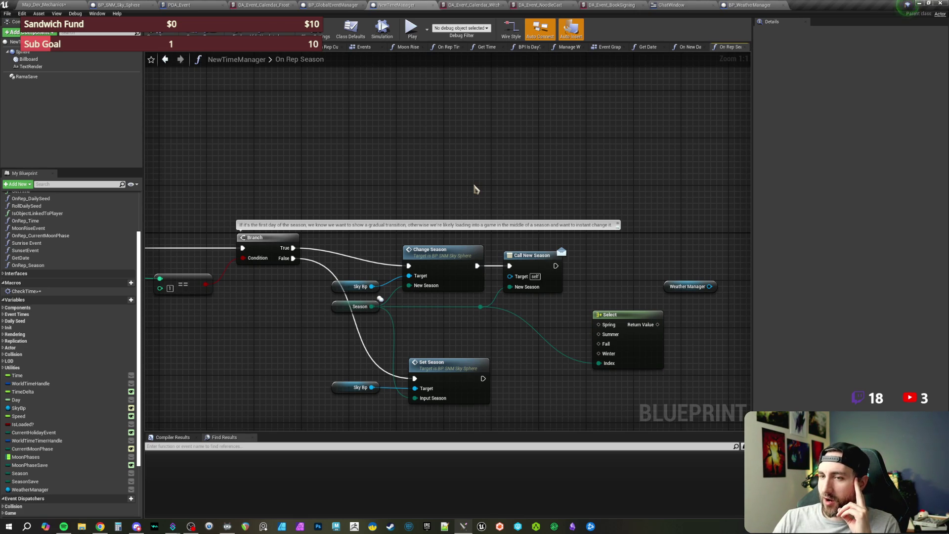
right_click(473, 189)
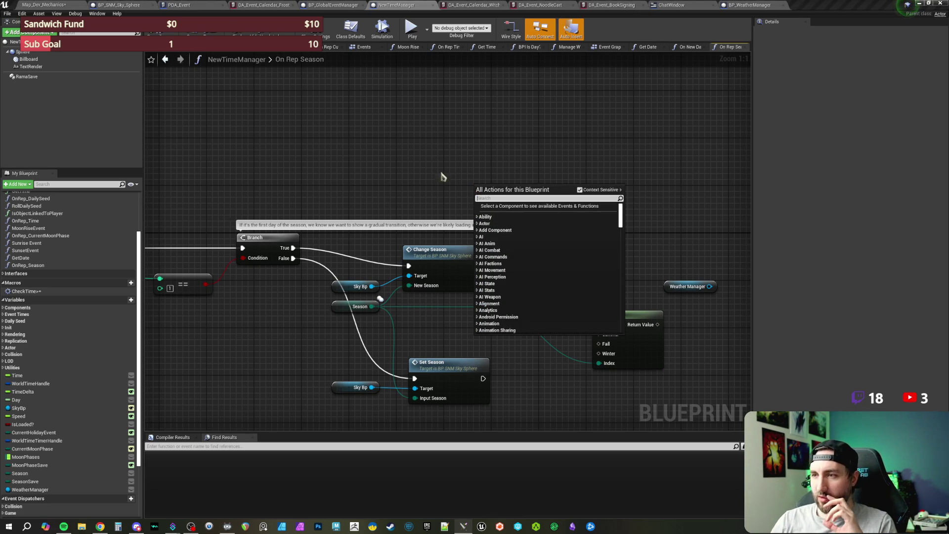
click(414, 170)
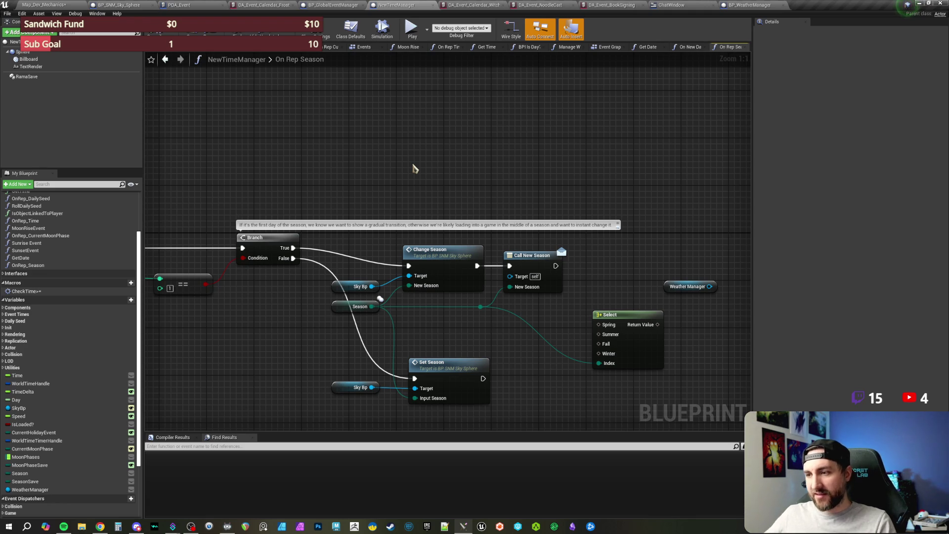
click(66, 6)
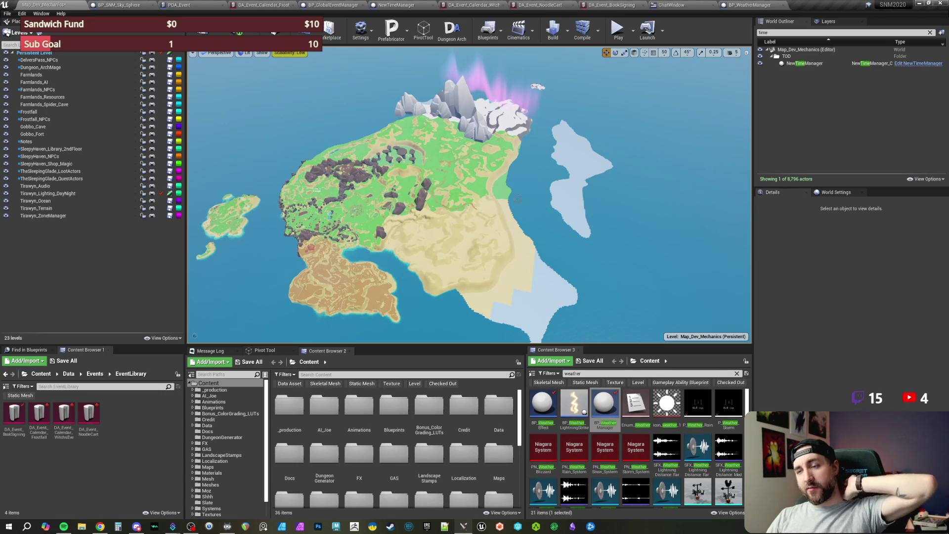
Shift the level viewport slightly across the Map_Dev_Mechanics island.
drag(462, 153, 533, 198)
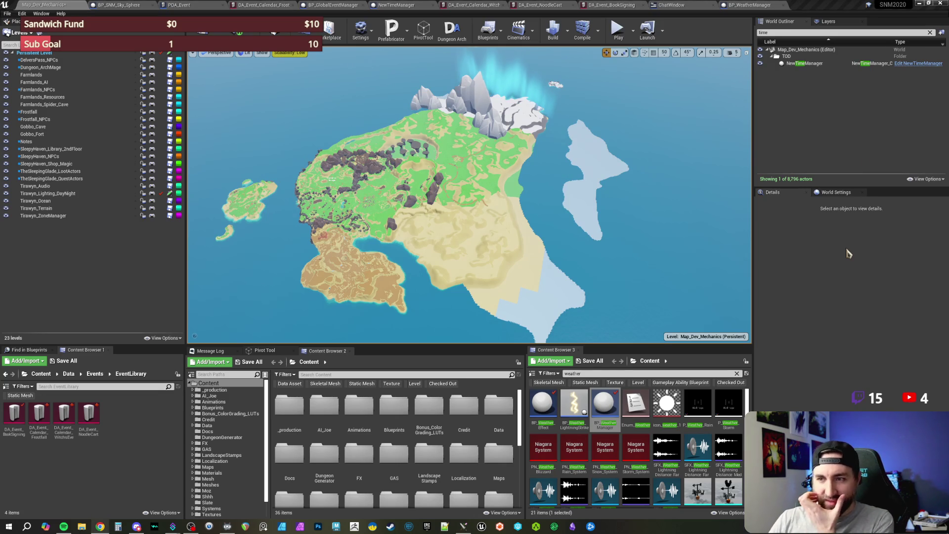
Fly the viewport camera toward the island's green central terrain and rocky hills.
click(667, 143)
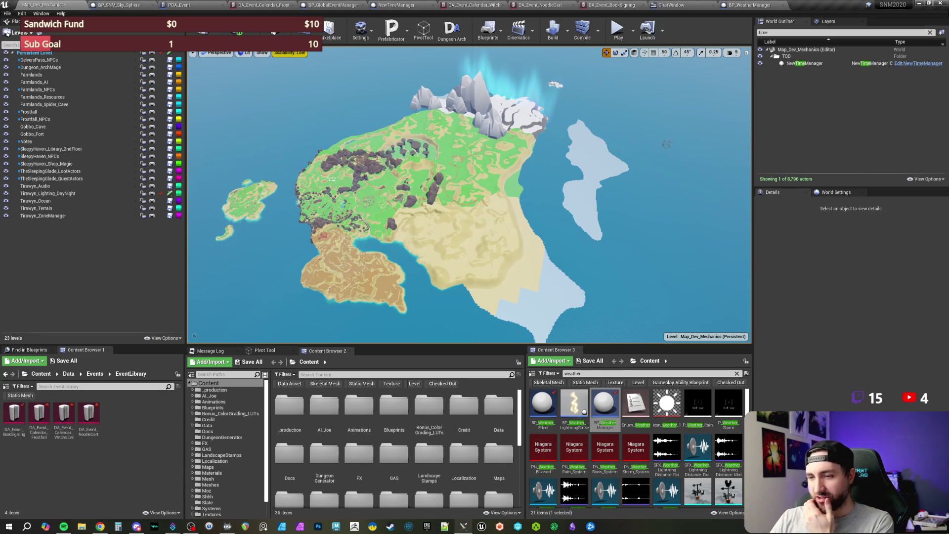
mouse_move(660, 196)
mouse_down()
mouse_move(608, 168)
mouse_move(580, 59)
mouse_move(637, 208)
mouse_move(610, 210)
mouse_move(640, 206)
mouse_move(237, 210)
mouse_up()
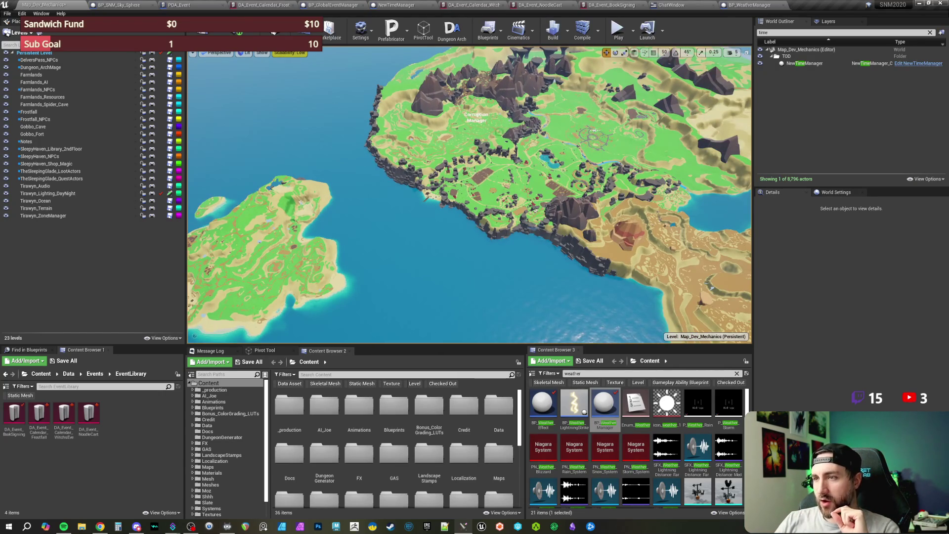
Steer the camera closer over the island terrain.
mouse_move(469, 198)
mouse_down()
mouse_move(470, 178)
mouse_move(445, 198)
mouse_move(397, 198)
mouse_up()
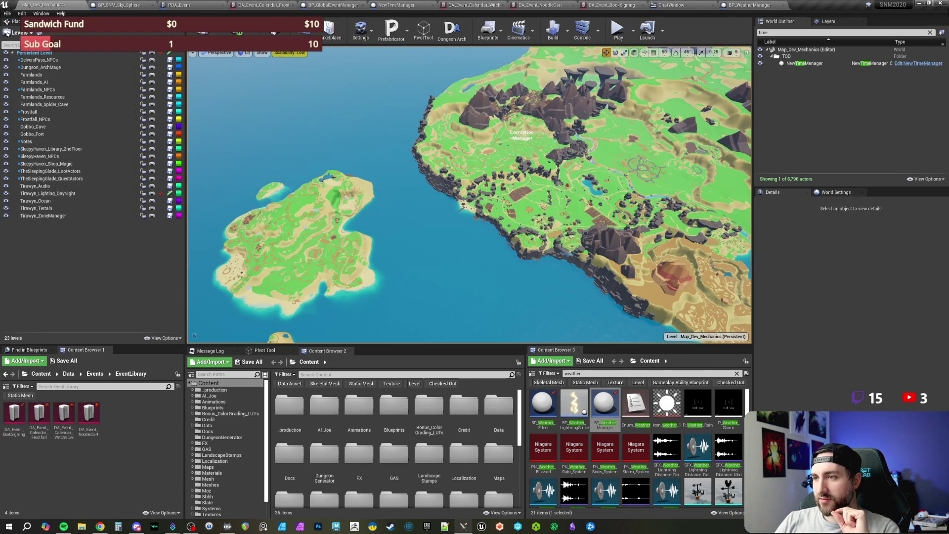
right_click(588, 59)
key(Escape)
drag(589, 59, 581, 47)
key(Escape)
drag(470, 197, 482, 188)
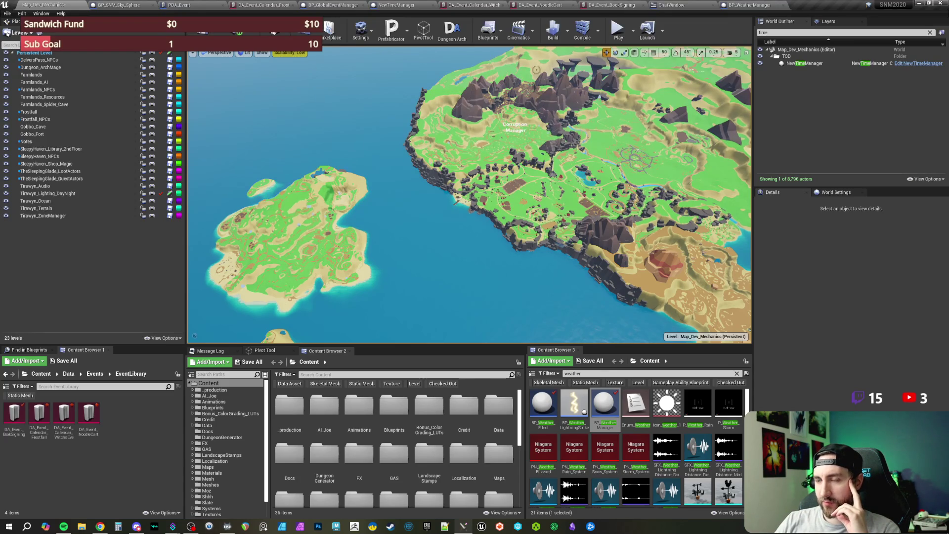
Fly right and forward, descending into the central clearing among the rocks.
key(d)
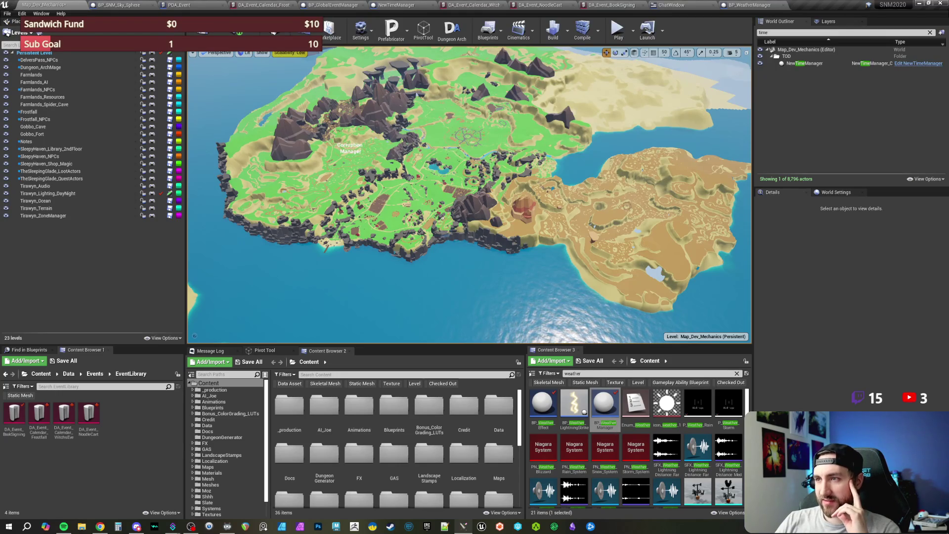
key(w)
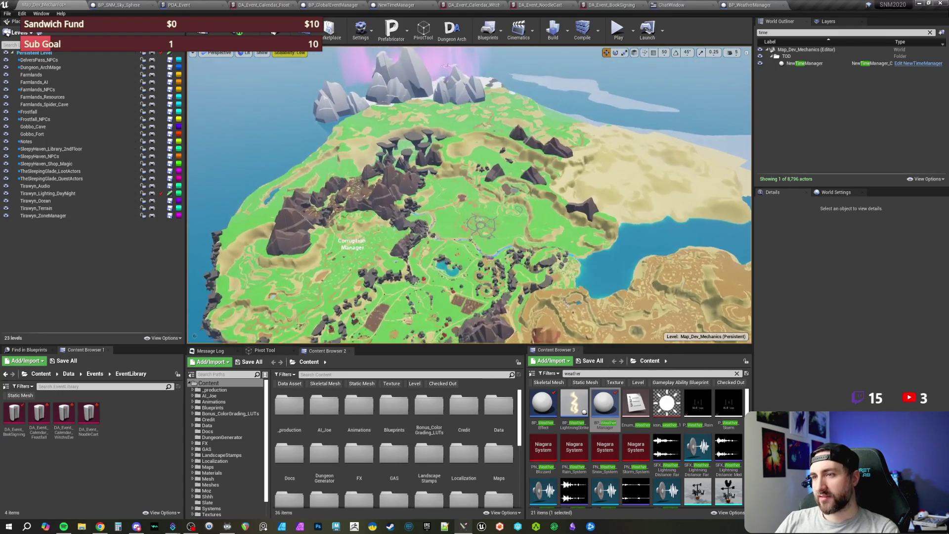
key(w)
key(w)
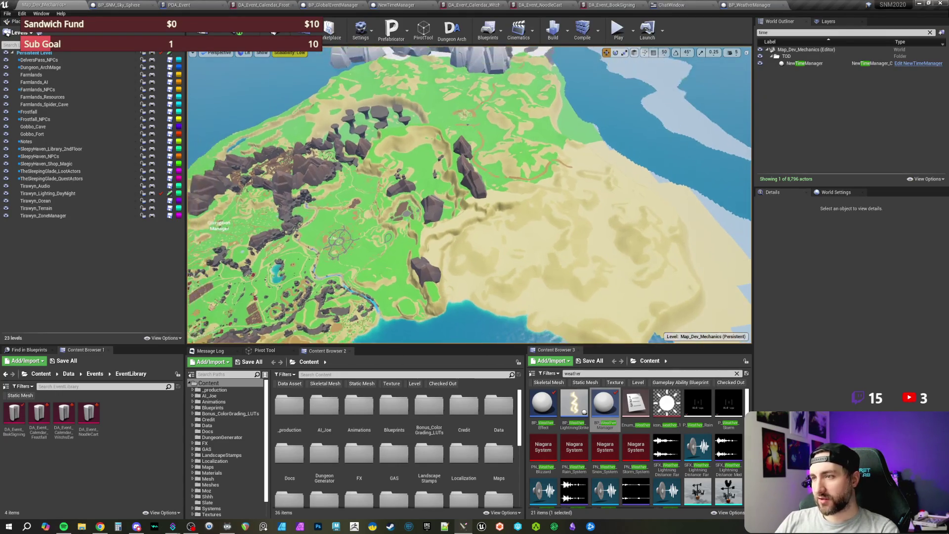
key(w)
key(w)
Pull back to a high overhead view showing the snowy mountains and horizon.
key(s)
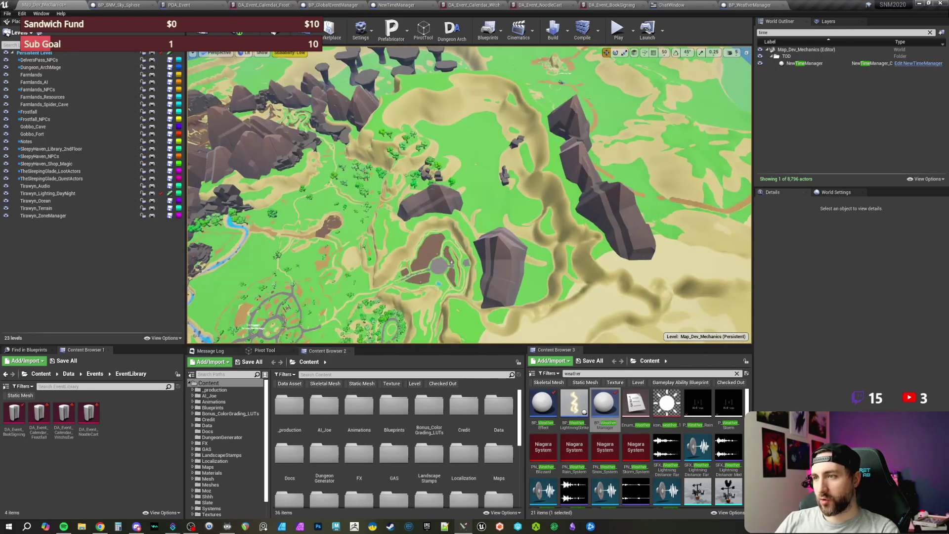
key(s)
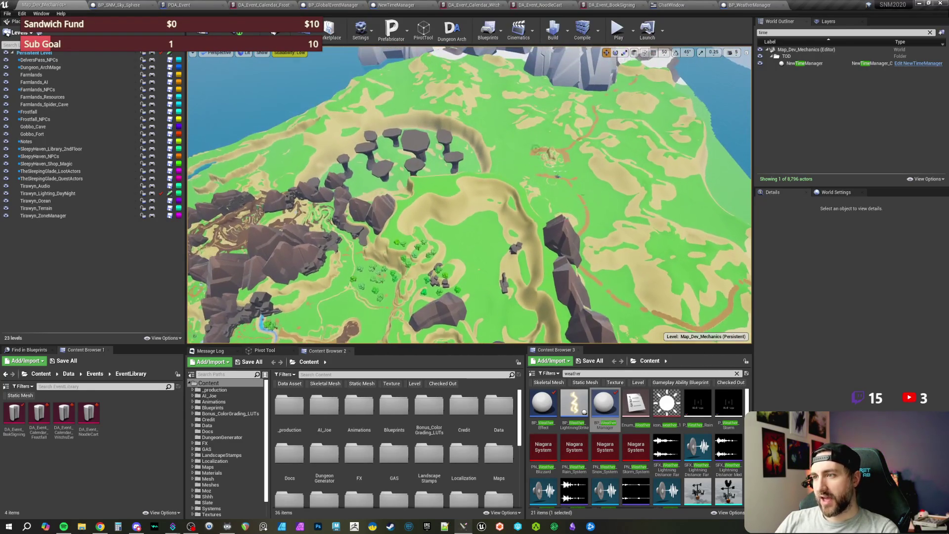
key(s)
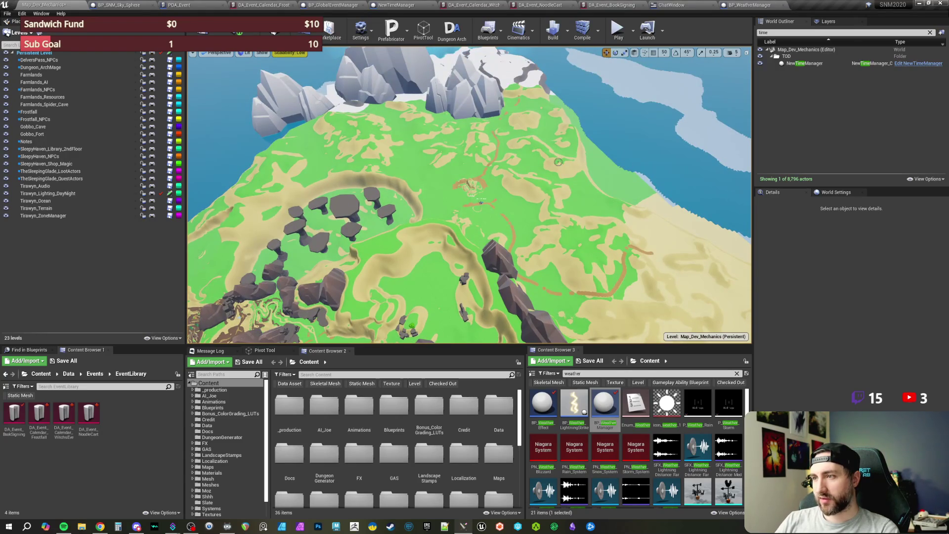
drag(469, 198, 321, 198)
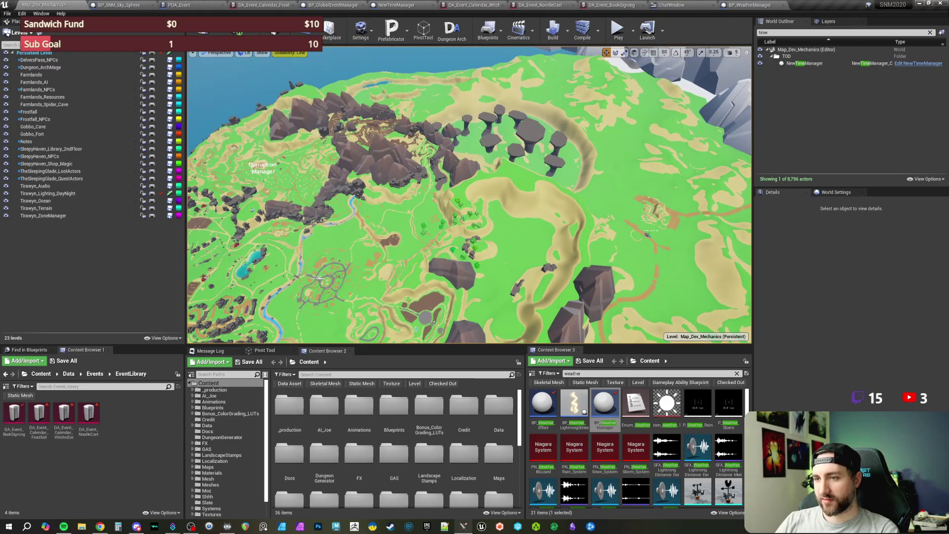
drag(470, 198, 470, 163)
Fly past the mushroom rocks and over the cliffs toward the sea and forested valley.
key(w)
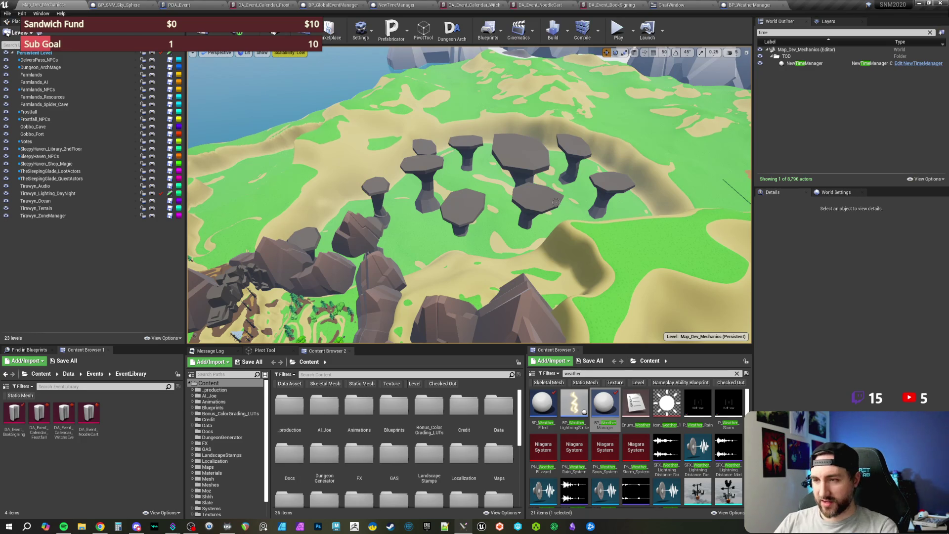
drag(562, 200, 479, 133)
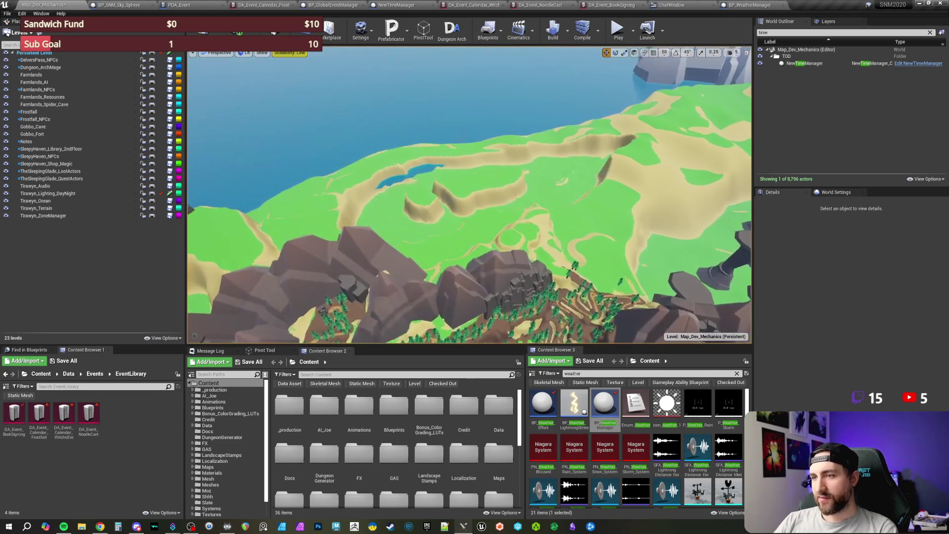
mouse_move(571, 193)
mouse_down()
mouse_move(542, 153)
mouse_move(534, 180)
mouse_move(529, 158)
mouse_move(530, 192)
mouse_up()
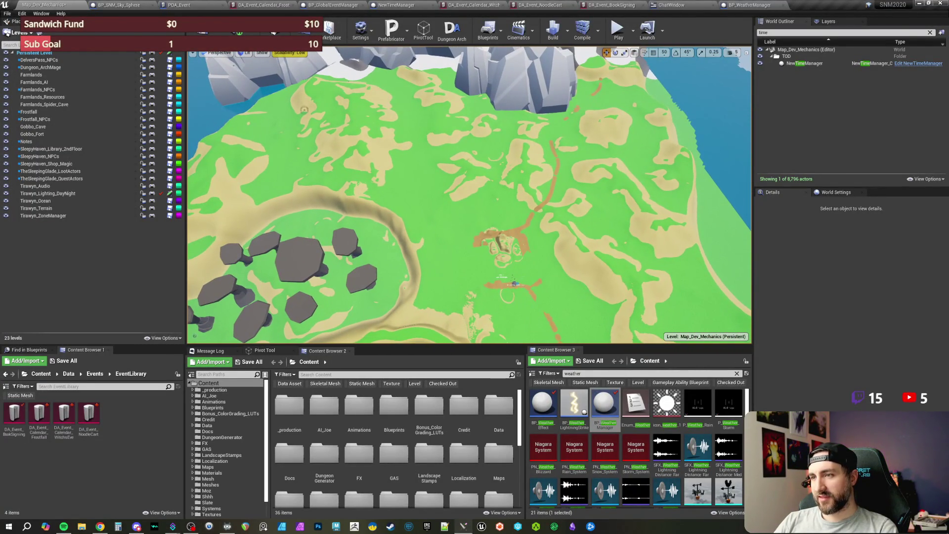
mouse_move(567, 296)
mouse_down()
mouse_move(600, 188)
mouse_move(494, 226)
mouse_up()
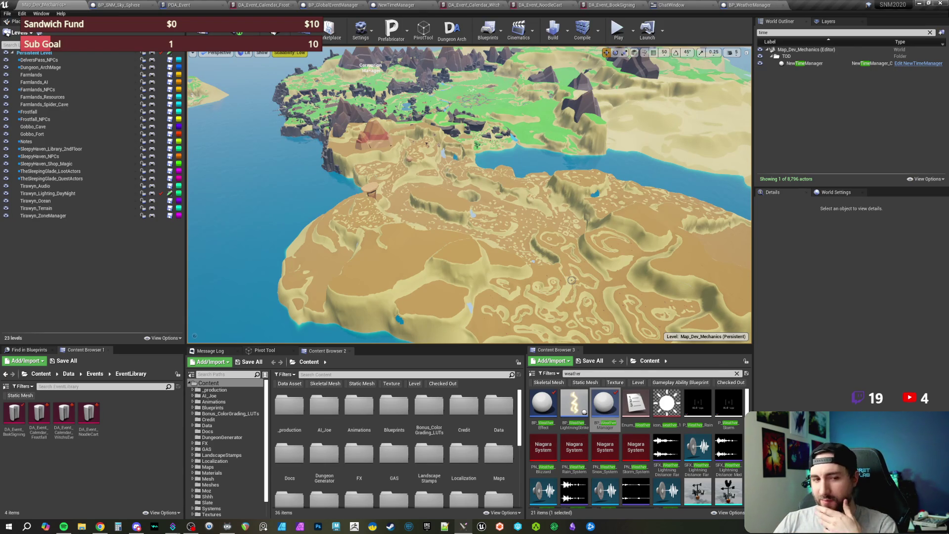
Fly forward over the island toward the horizon, then swing the view left toward the ocean.
scroll(572, 276, up, 4)
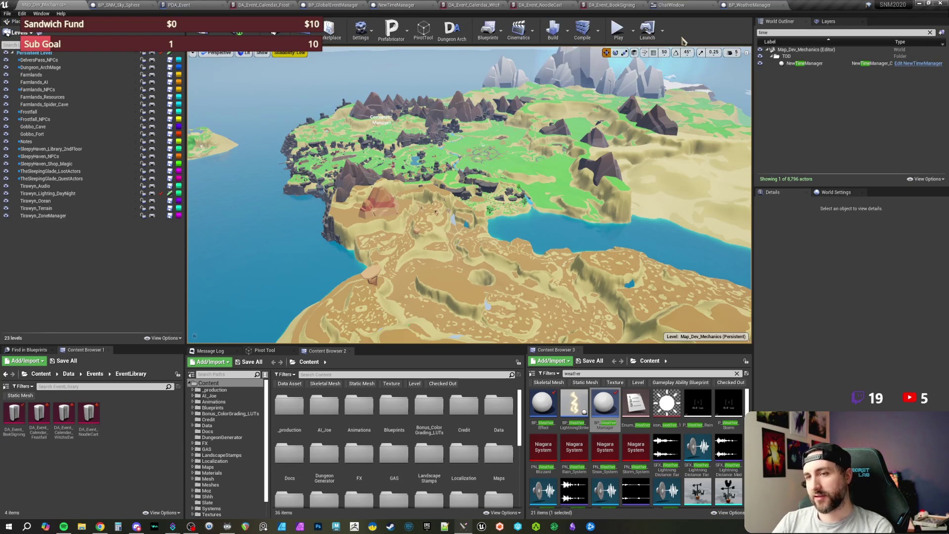
drag(642, 170, 642, 169)
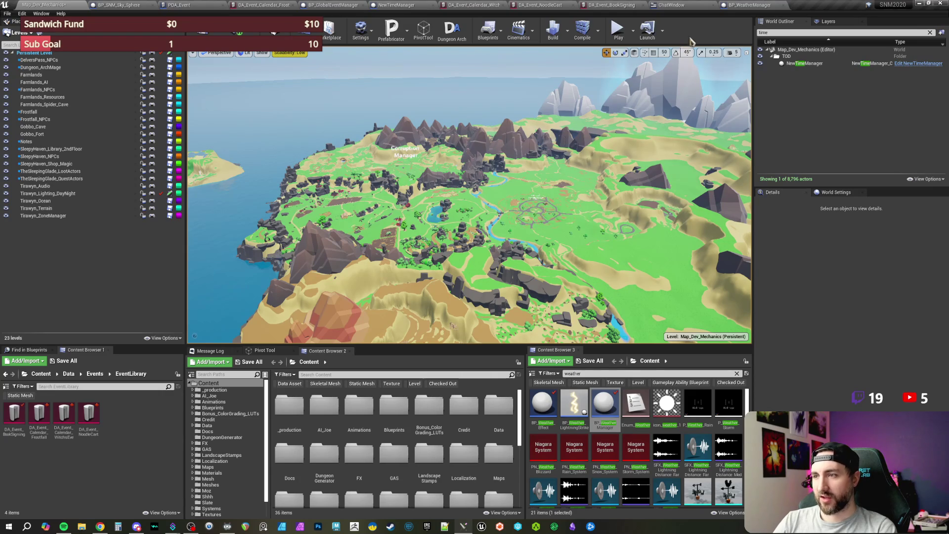
mouse_move(610, 198)
mouse_down()
mouse_move(586, 177)
mouse_move(637, 181)
mouse_move(586, 181)
mouse_up()
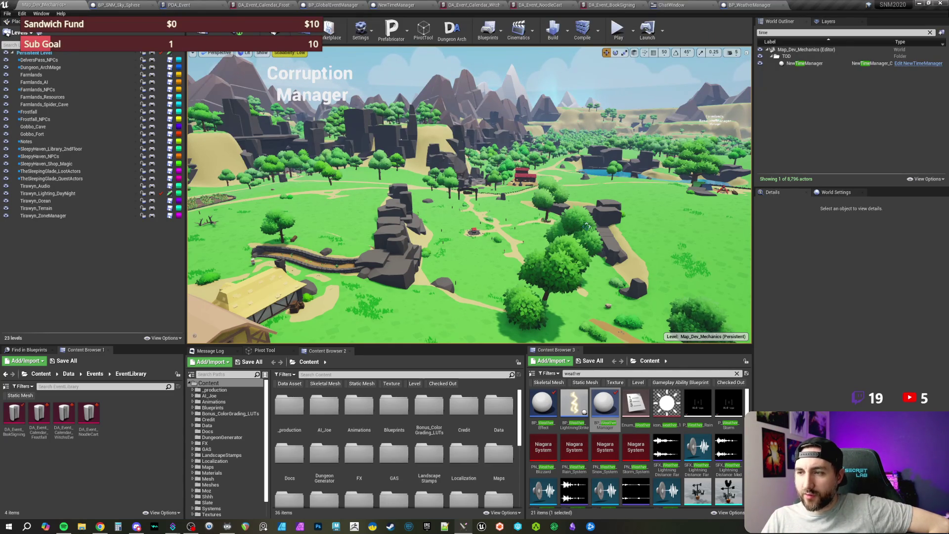
Lower the camera to a close view of the glowing blue portal in the cliff.
mouse_move(588, 224)
mouse_down()
mouse_move(549, 222)
mouse_move(588, 217)
mouse_move(589, 208)
mouse_up()
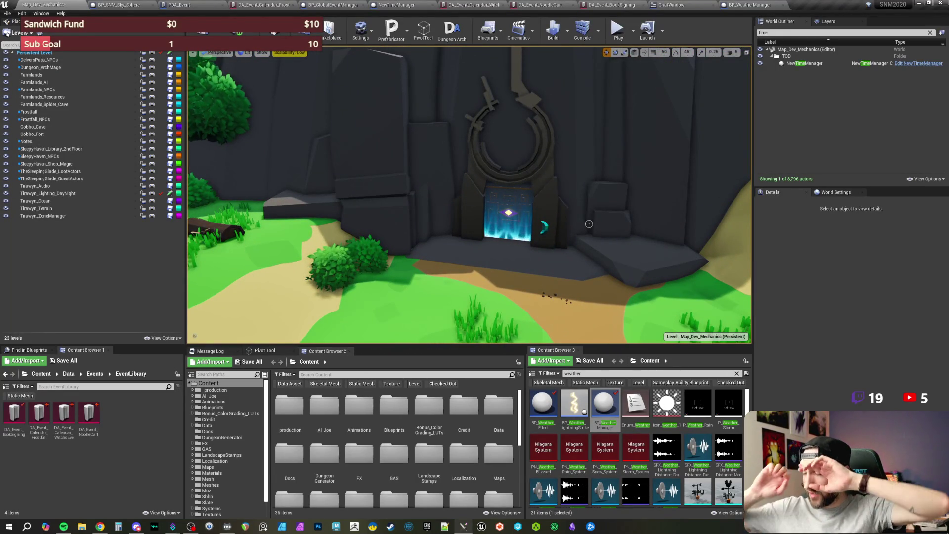
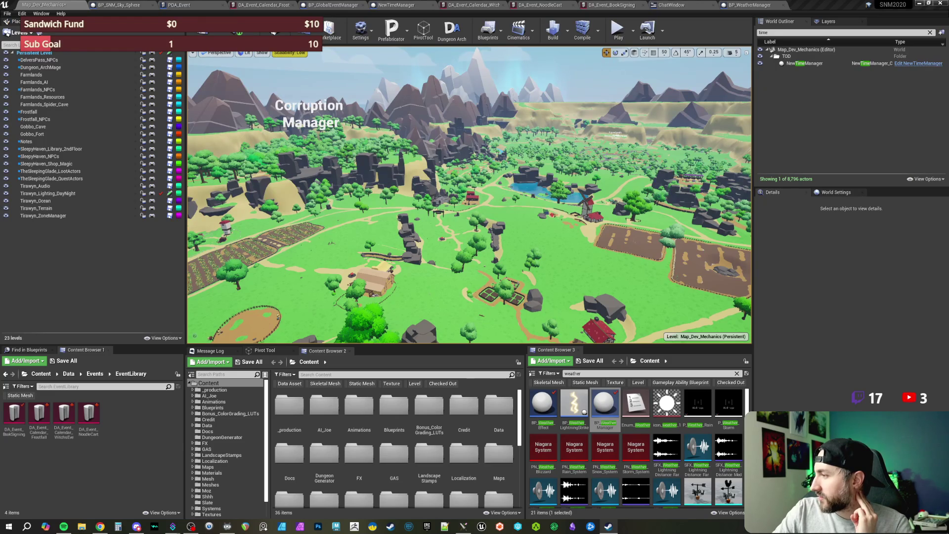
Select BP_WeatherManager, then fly the camera from the aerial overview down to ground level over the farmlands.
click(604, 408)
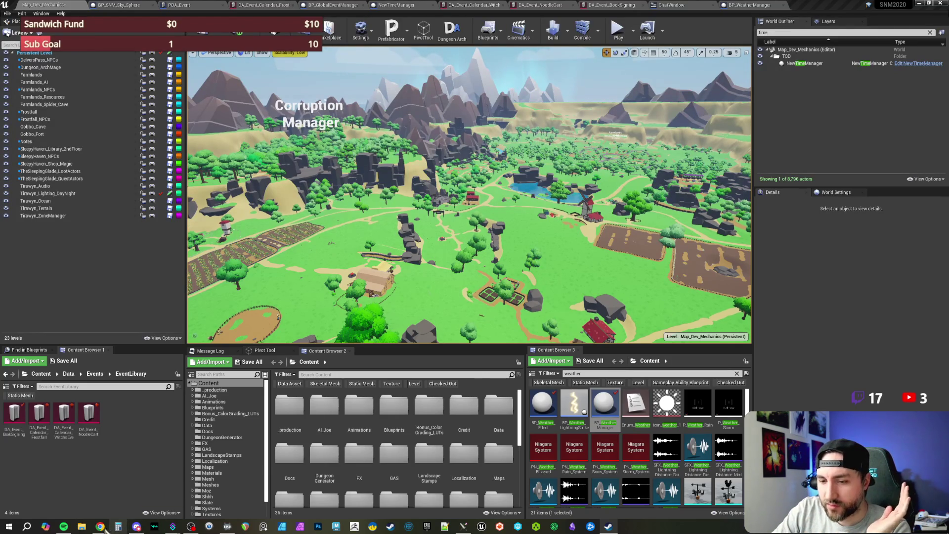
mouse_move(101, 528)
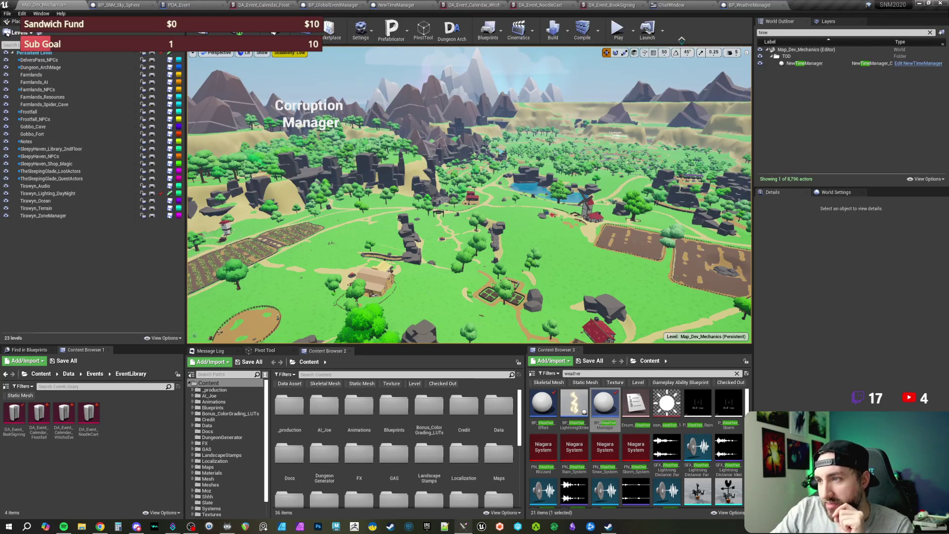
mouse_move(645, 208)
mouse_down()
mouse_move(613, 198)
mouse_move(612, 152)
mouse_up()
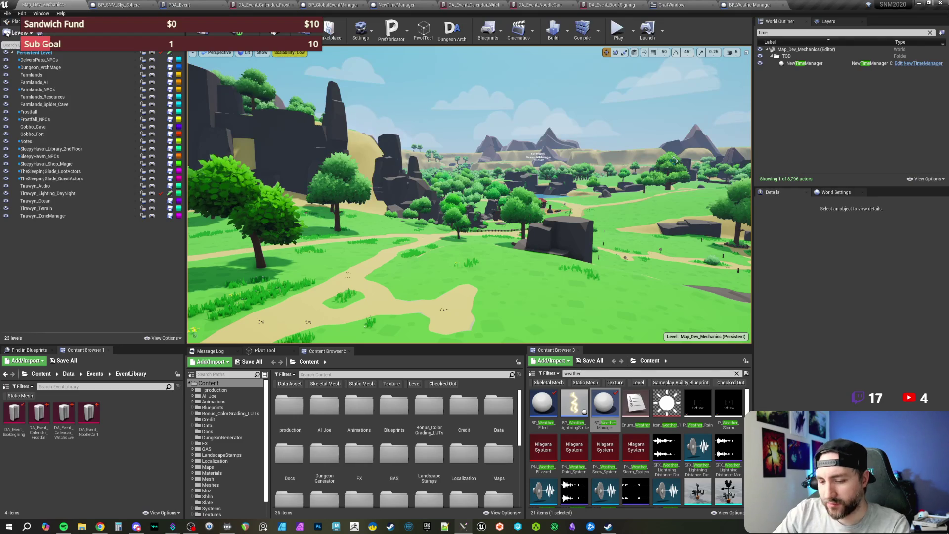
Fly across the landscape to the red-roofed barn, select it, and orbit to a low front view.
click(613, 234)
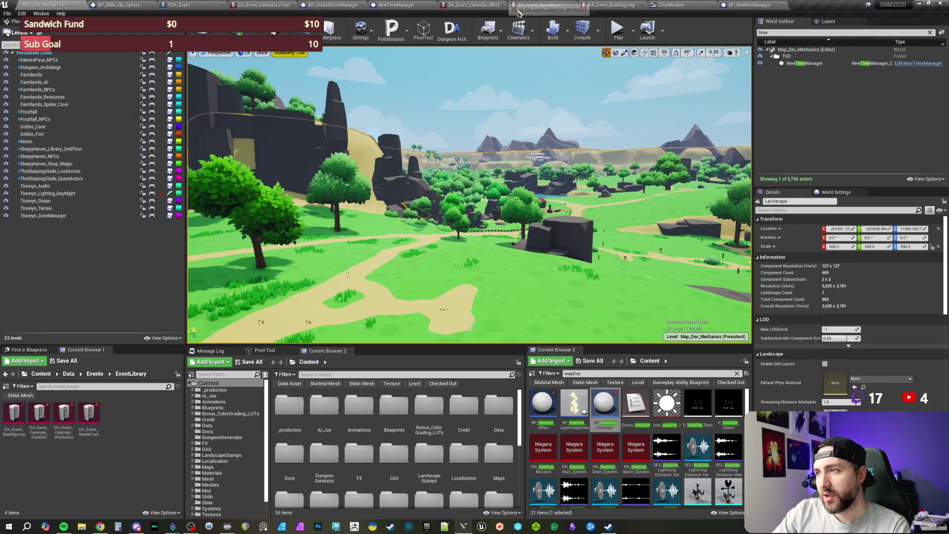
key(Escape)
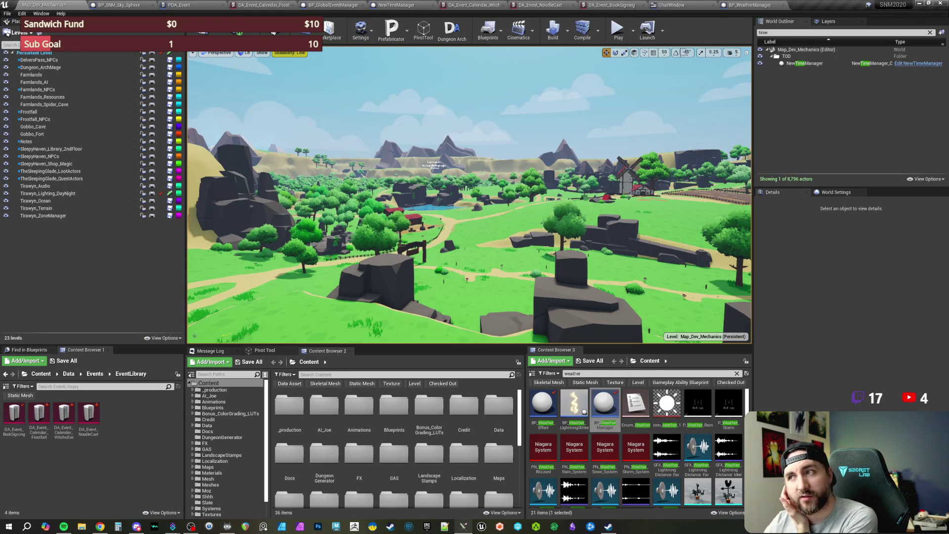
mouse_move(614, 226)
mouse_down()
mouse_move(603, 168)
mouse_move(579, 146)
mouse_up()
click(468, 220)
drag(468, 220, 371, 204)
drag(542, 224, 542, 224)
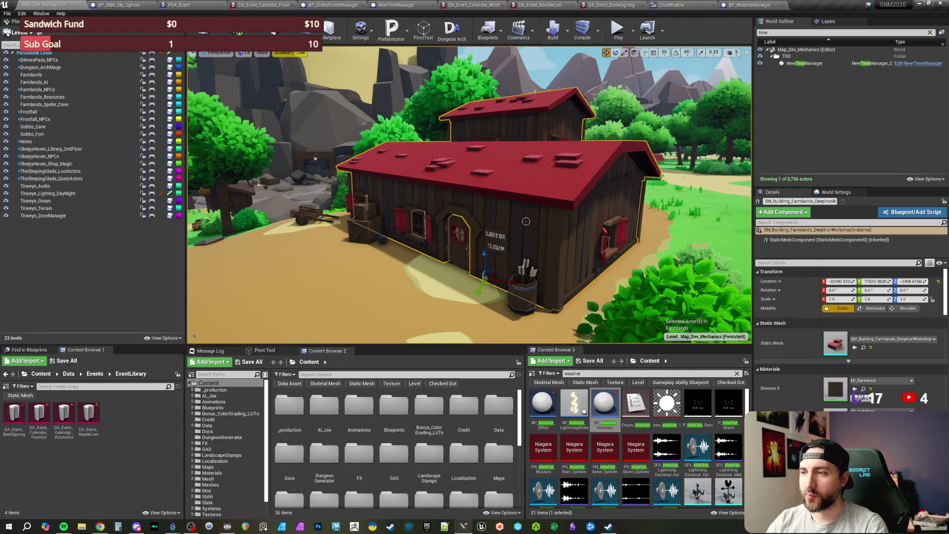
Zoom to the barn's 'CLOSED DUE TO GOLEM!' sign, review its materials, then select the arrow barrel.
scroll(542, 215, up, 10)
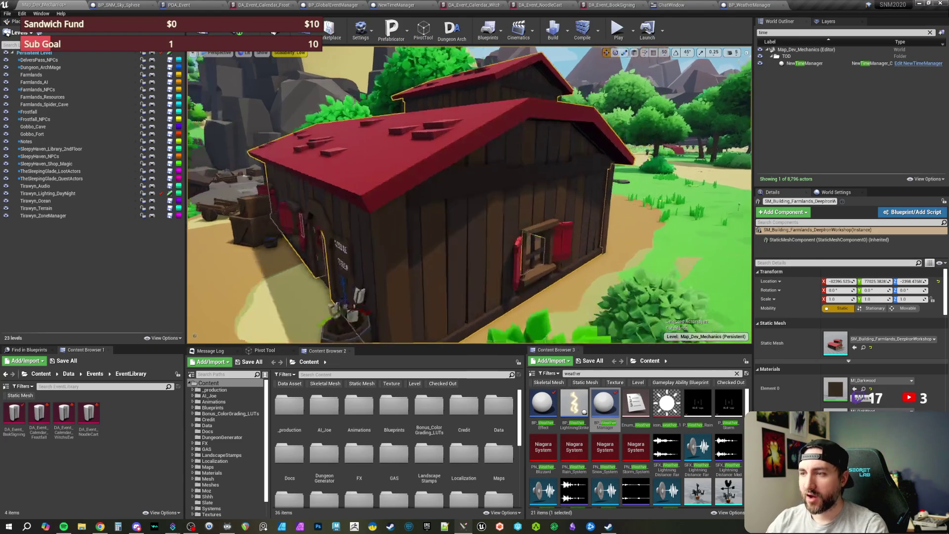
scroll(470, 195, down, 10)
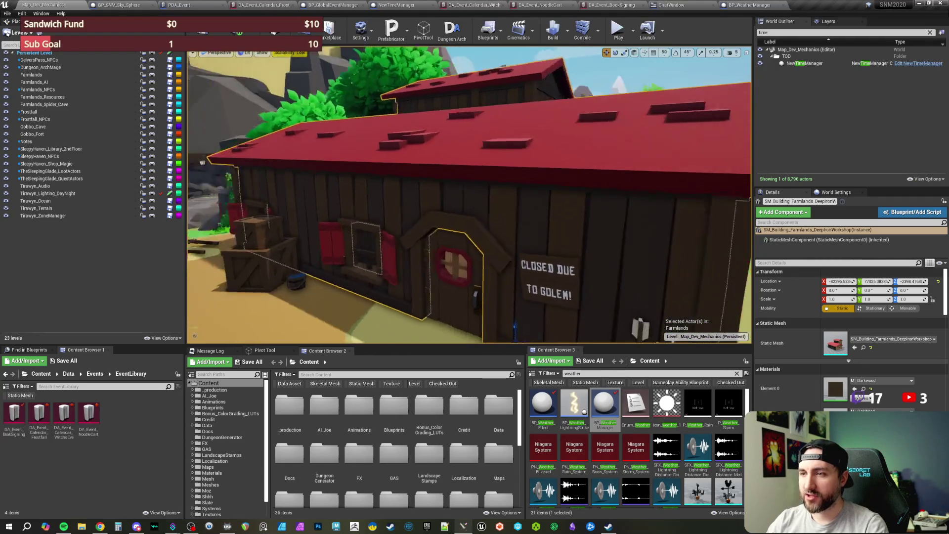
drag(470, 195, 374, 191)
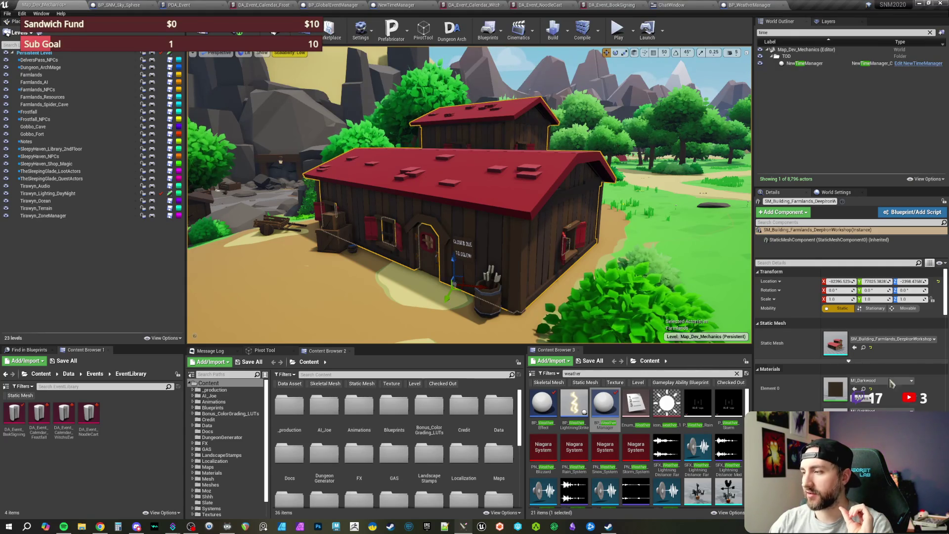
scroll(937, 397, down, 2)
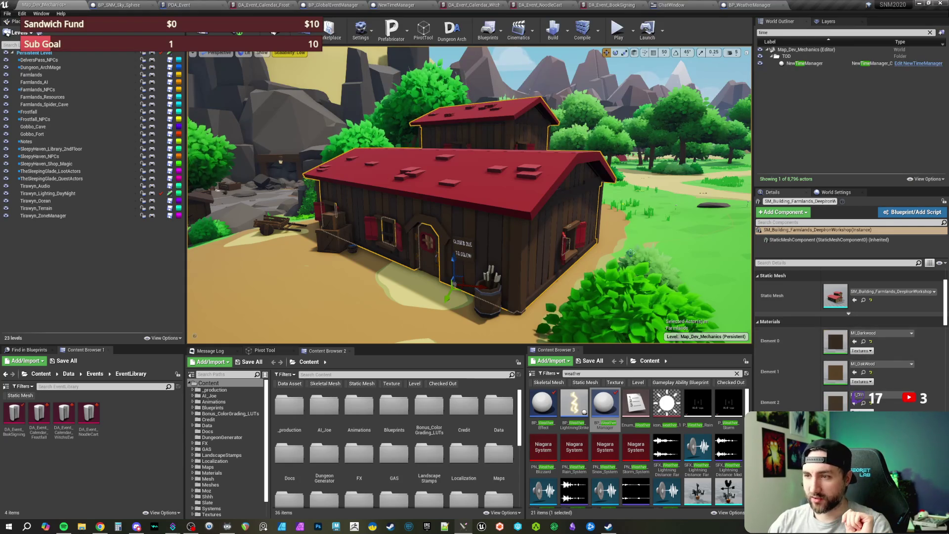
click(499, 282)
scroll(498, 282, down, 3)
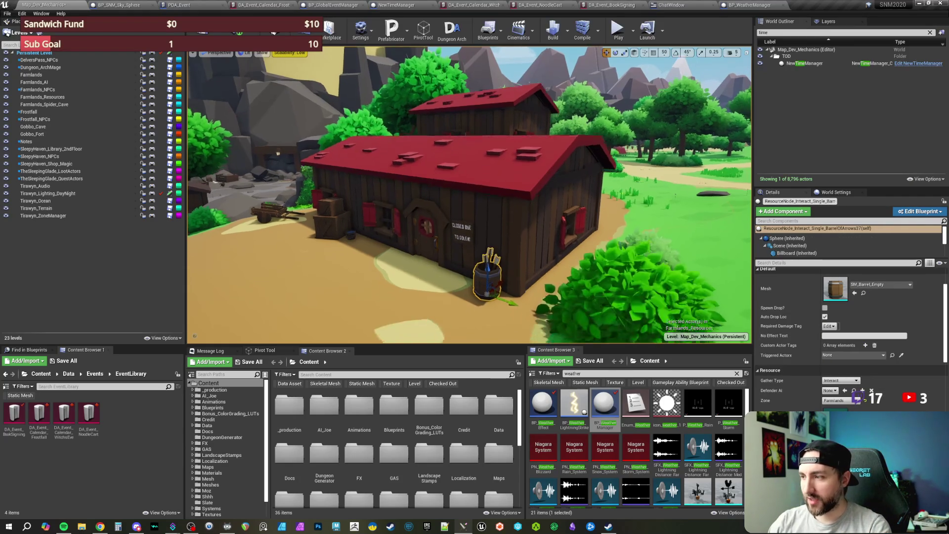
Inspect the barrel's Arrow and Node components and focus the view on the barrel.
scroll(805, 242, down, 5)
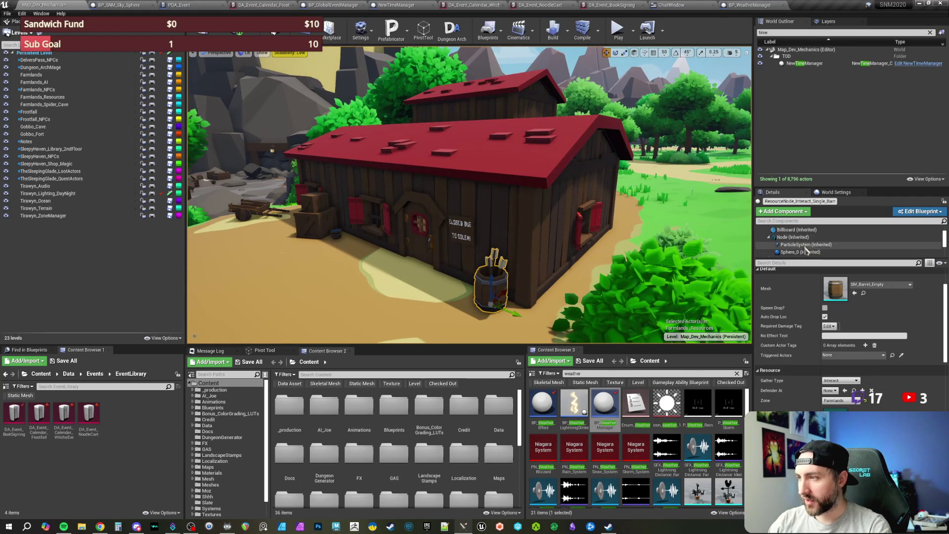
scroll(803, 247, down, 5)
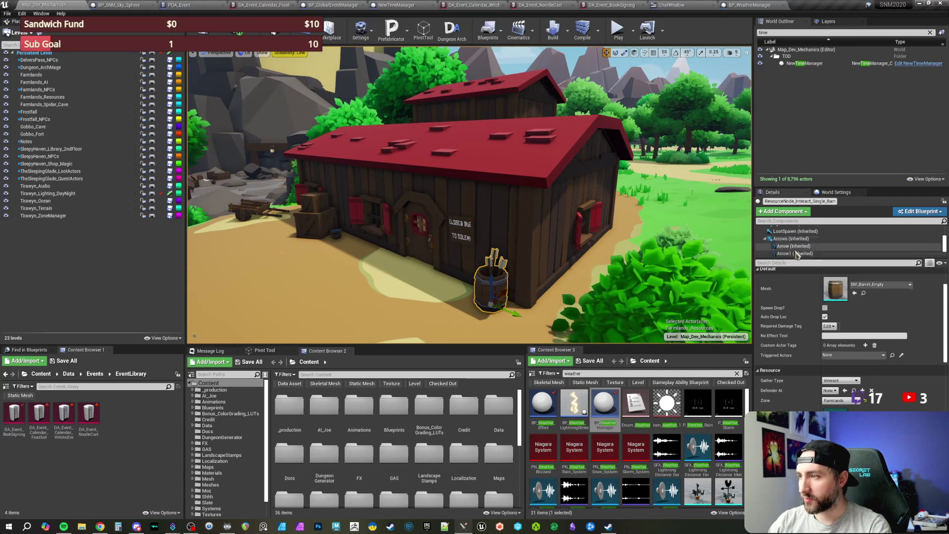
scroll(799, 249, up, 1)
click(799, 247)
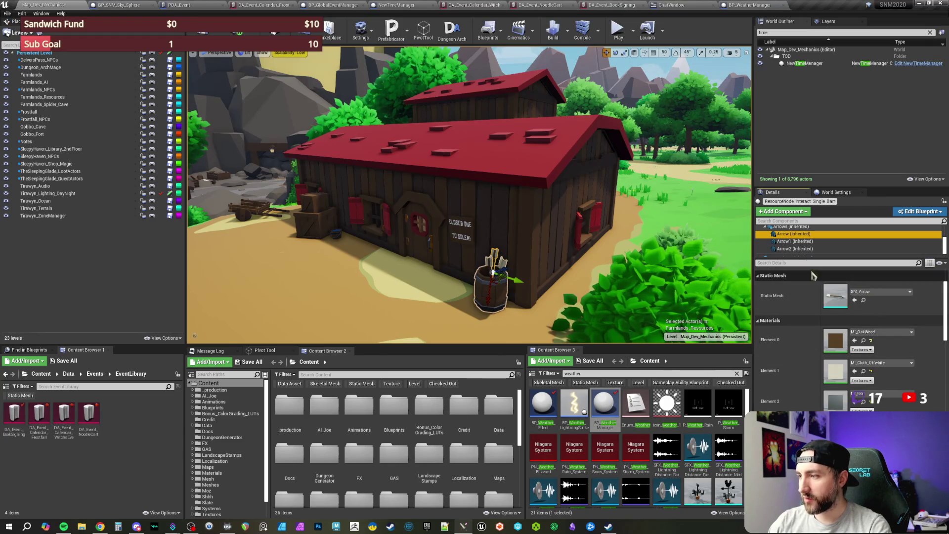
scroll(800, 249, up, 3)
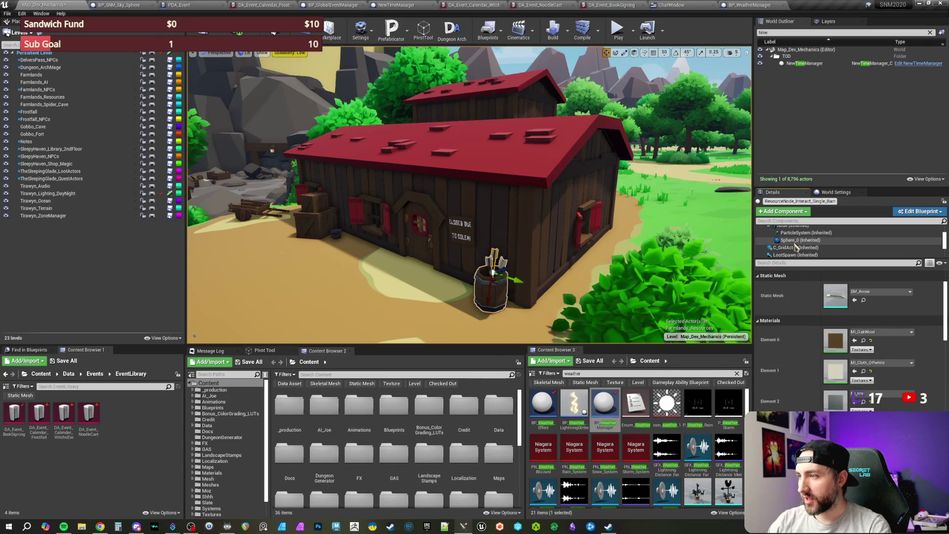
click(792, 237)
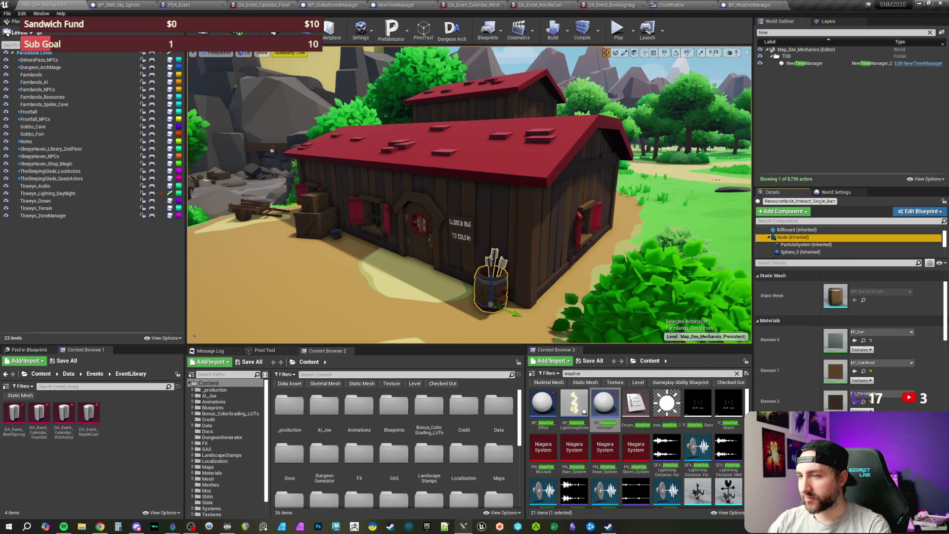
key(f)
Select the nearby wheelbarrow, wooden shed wall and shovel to check their details.
mouse_move(643, 232)
mouse_down()
mouse_move(514, 231)
mouse_move(490, 178)
mouse_move(494, 143)
mouse_up()
click(548, 230)
click(494, 173)
click(460, 190)
mouse_move(460, 190)
mouse_down()
mouse_move(420, 190)
mouse_move(420, 232)
mouse_up()
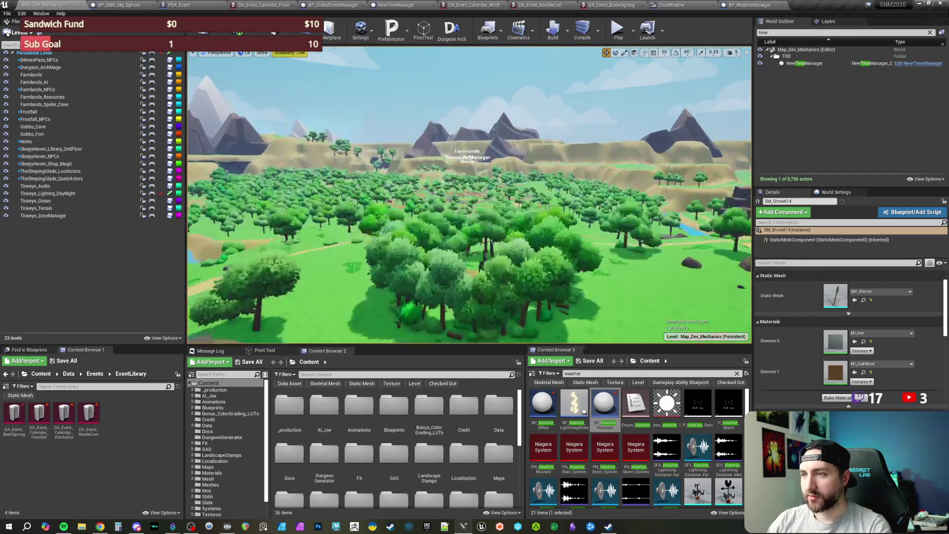
Select and frame the windmill farmhouse, orbiting it to review its materials.
drag(319, 297, 319, 257)
click(538, 207)
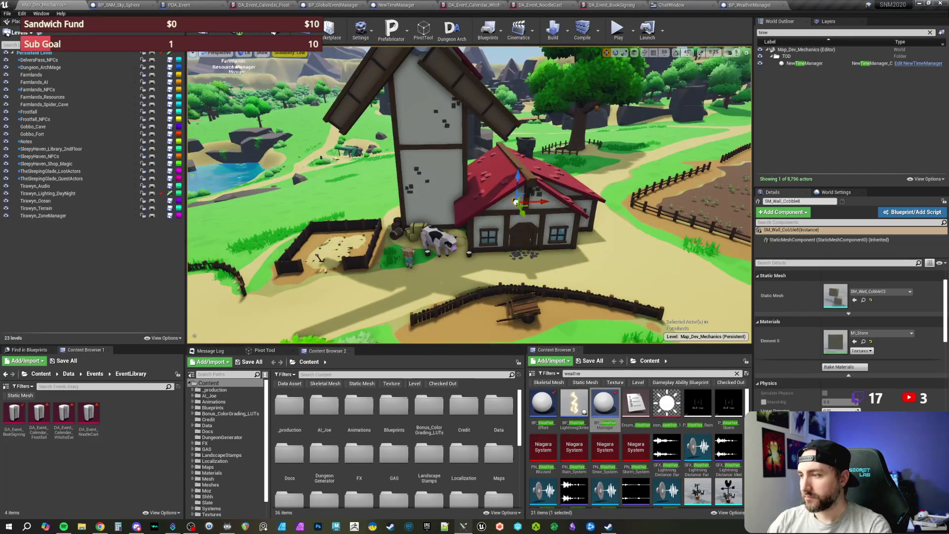
key(f)
drag(538, 208, 490, 207)
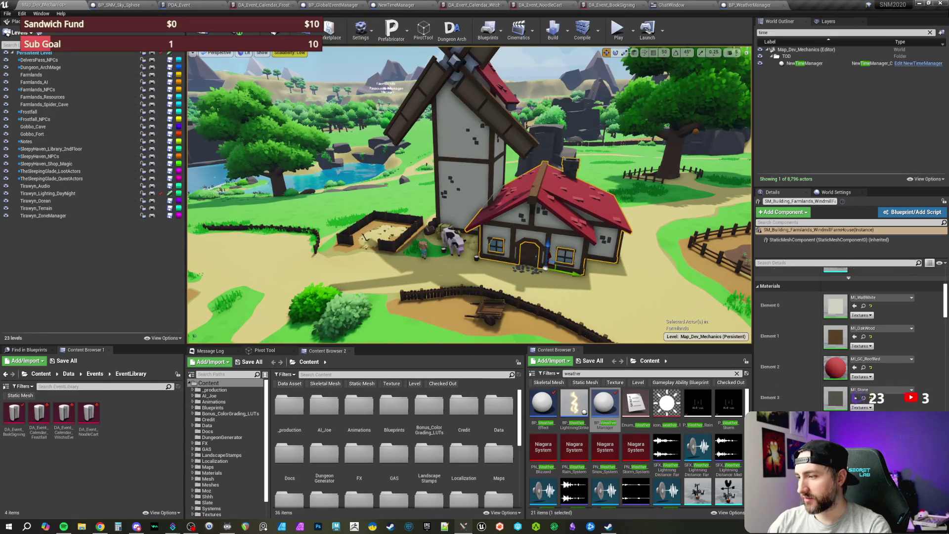
scroll(850, 336, up, 1)
scroll(850, 336, down, 1)
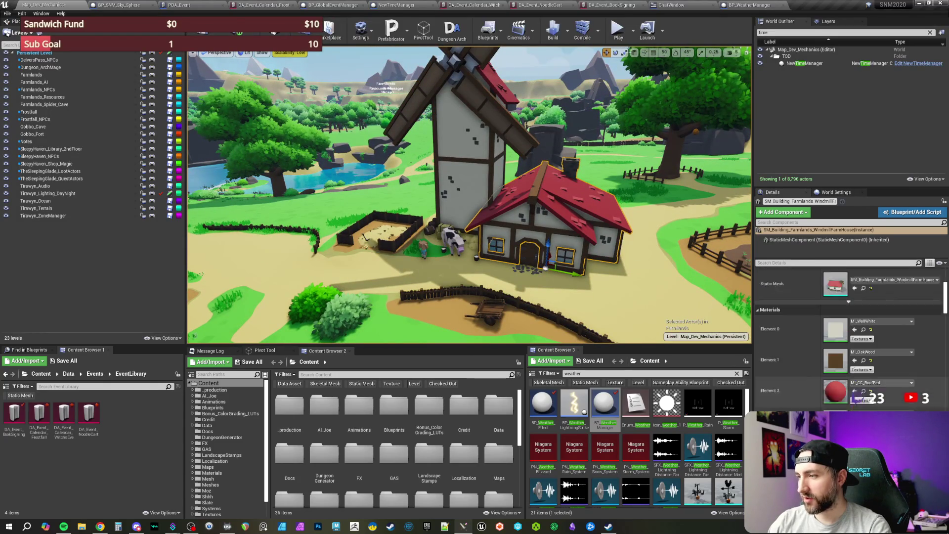
Pull the camera back over the fields and open the console command line.
key(s)
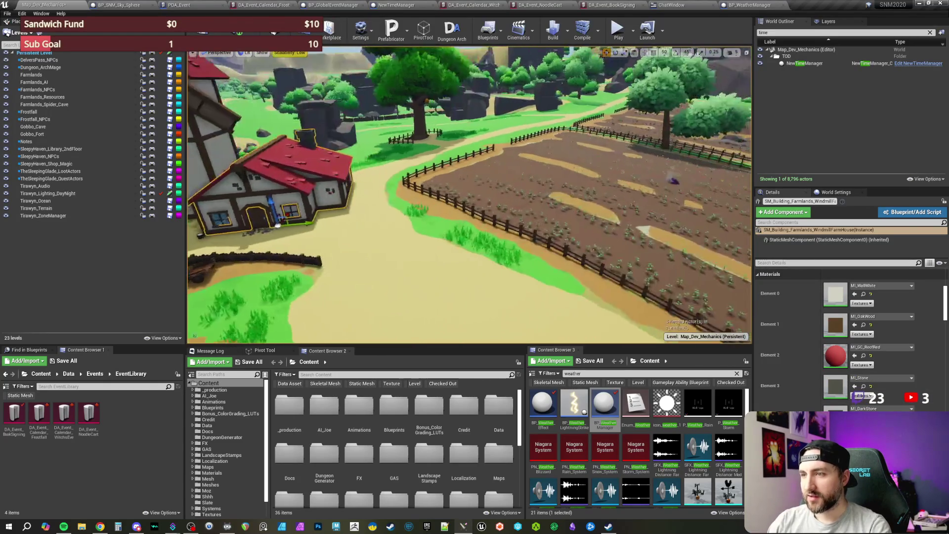
key(w)
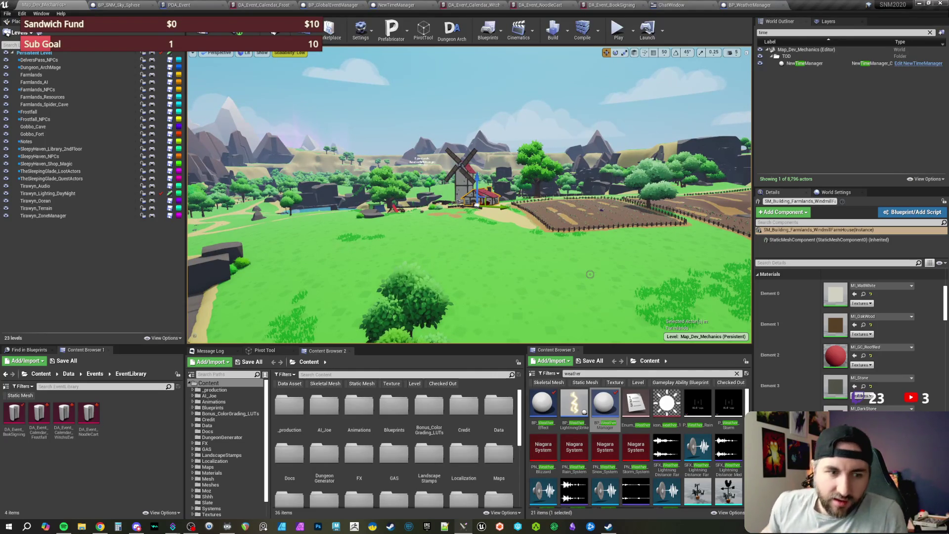
key(grave)
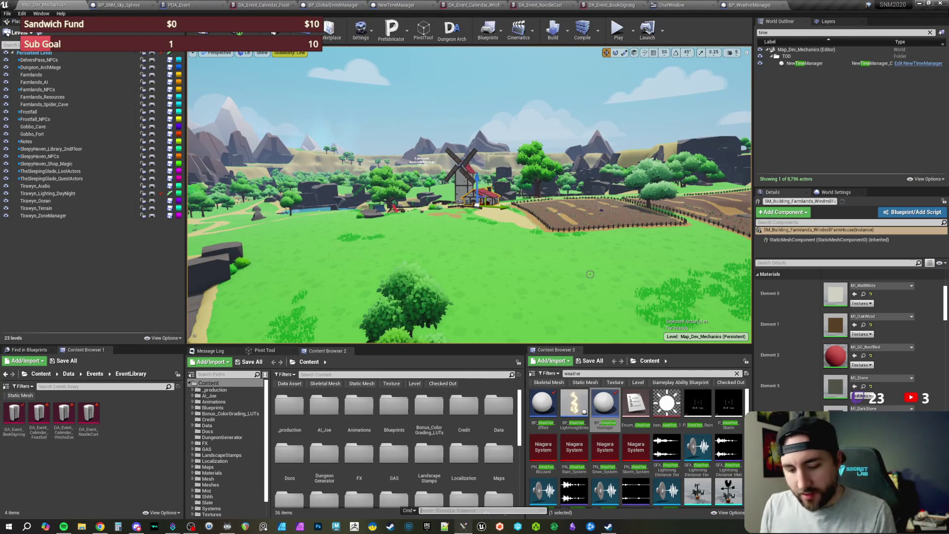
mouse_move(601, 262)
mouse_down()
mouse_move(494, 238)
mouse_move(474, 222)
mouse_up()
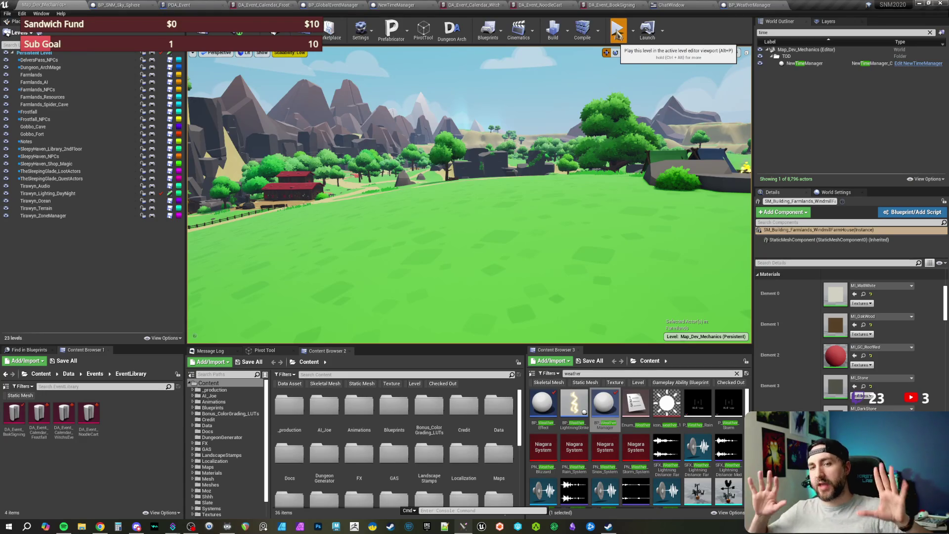
Start play-in-editor and run 'stat unit' in the console to show frame timings.
click(617, 33)
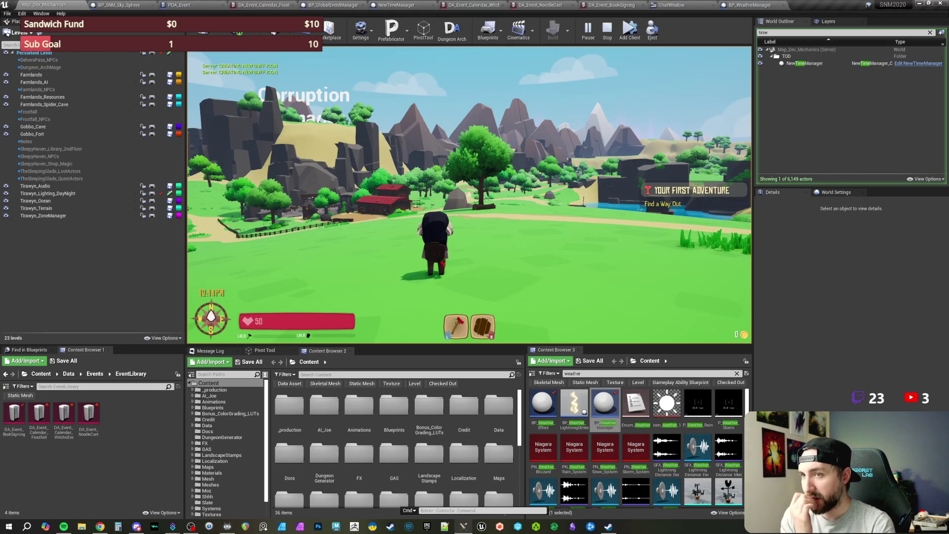
key(grave)
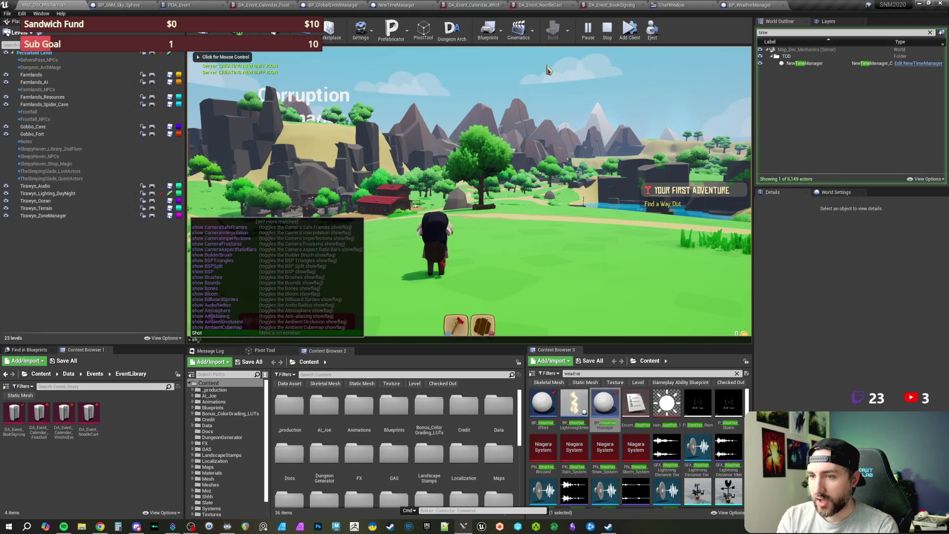
text(show stat)
click(548, 70)
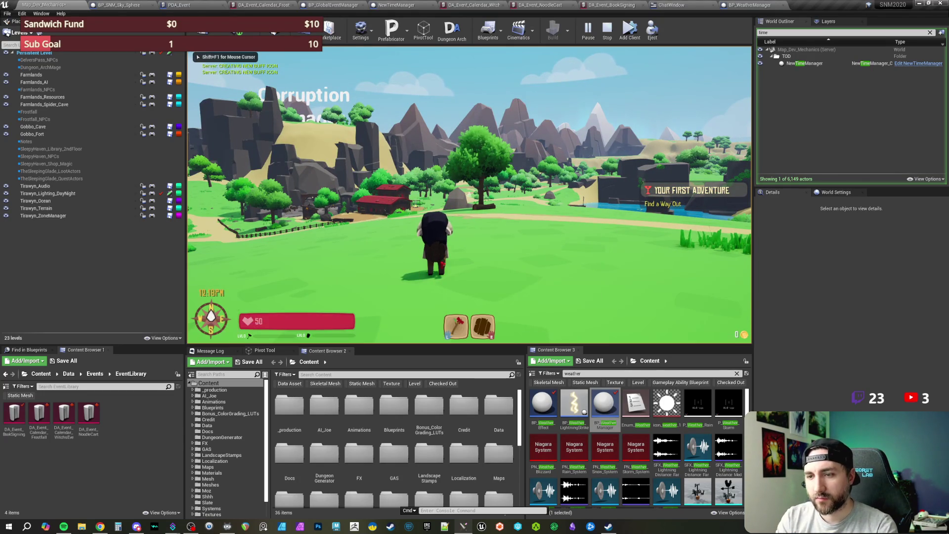
key(grave)
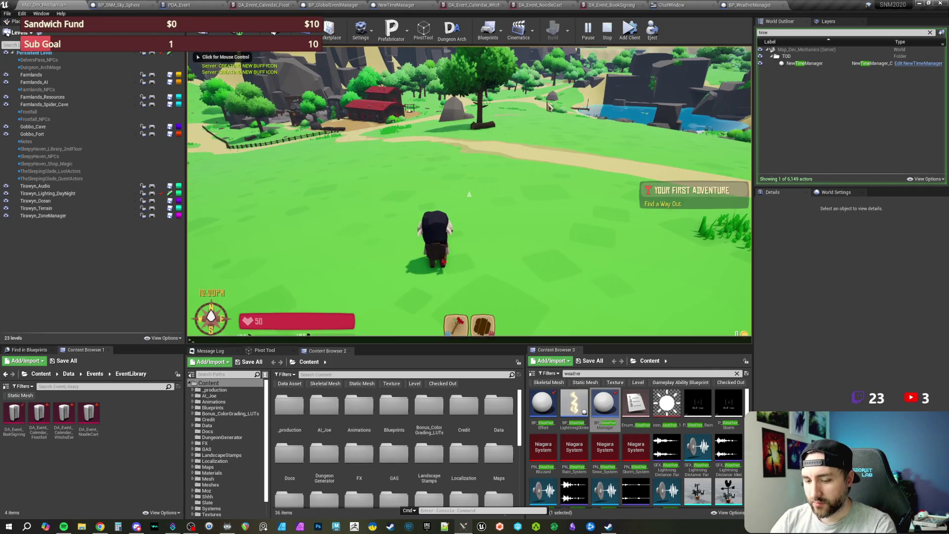
key(Up)
key(BackSpace)
key(BackSpace)
key(BackSpace)
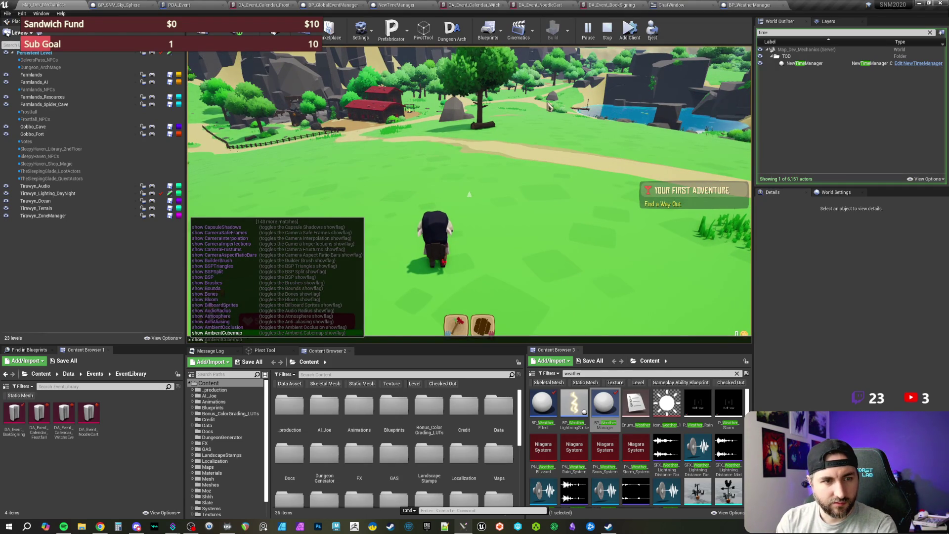
text(stat uni)
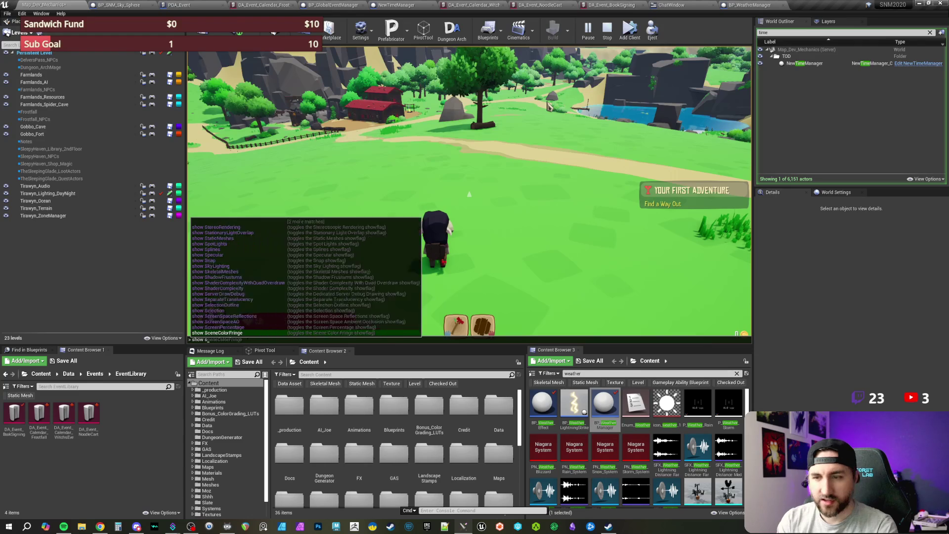
key(BackSpace)
key(BackSpace)
key(BackSpace)
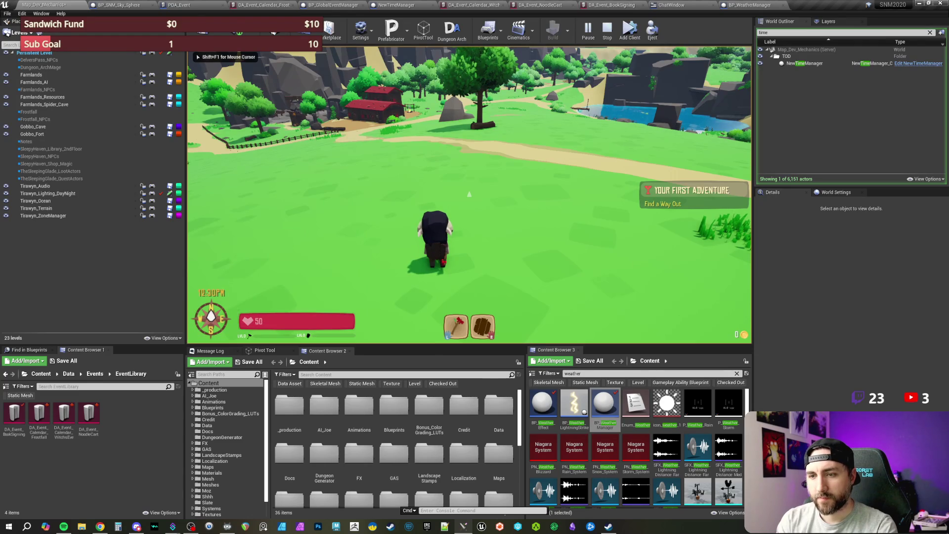
text(stat unit)
key(Return)
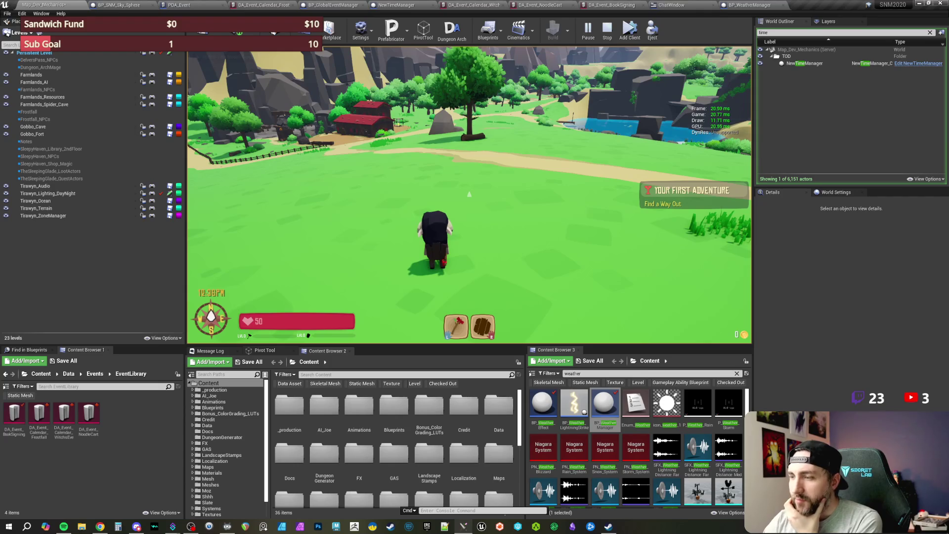
Switch the game to immersive fullscreen with F11, then run, jump and glide over the forest.
key(F11)
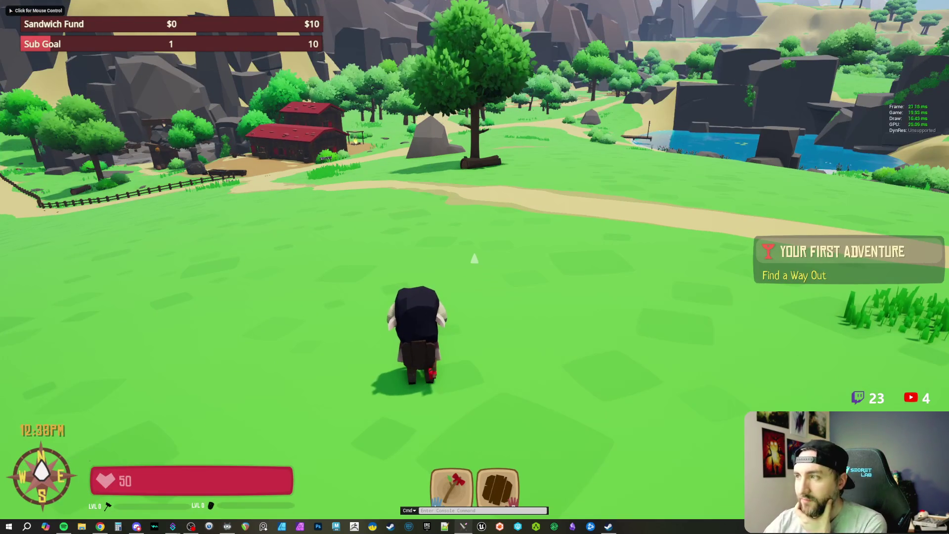
click(776, 50)
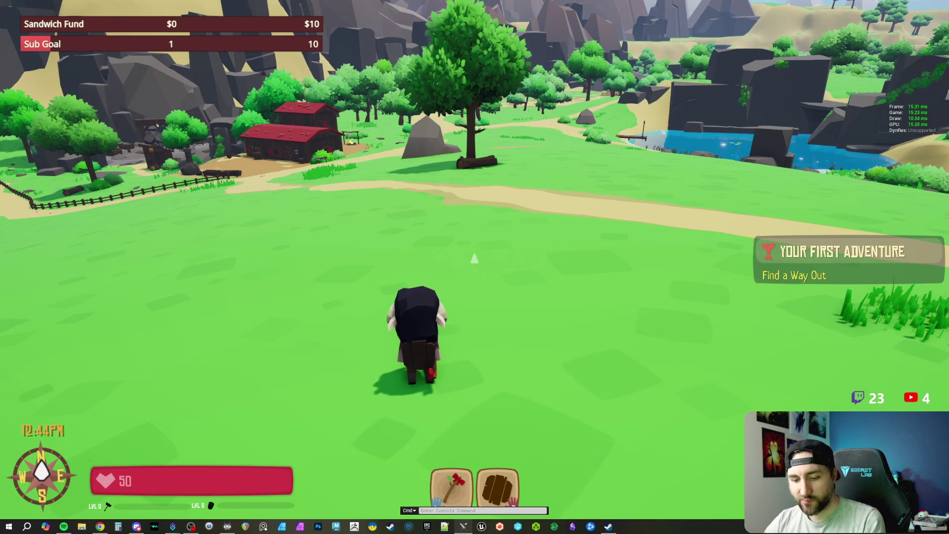
key(w)
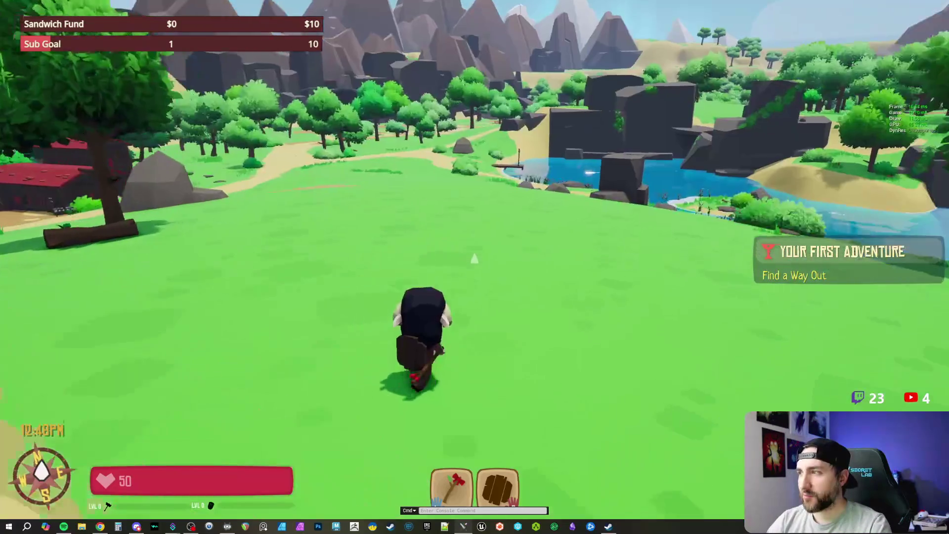
key(space)
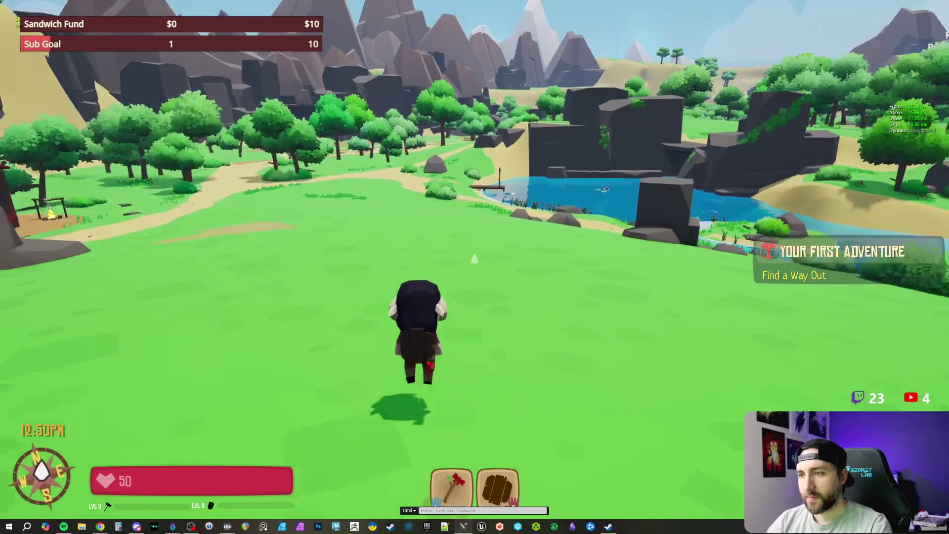
key(space)
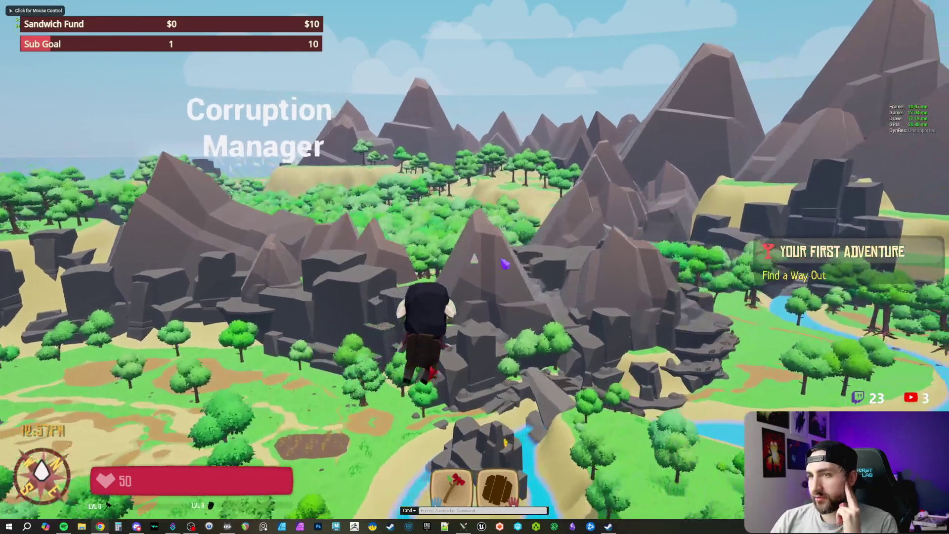
Steer the gliding character over the forest and land on the cliff above the crop fields.
click(475, 267)
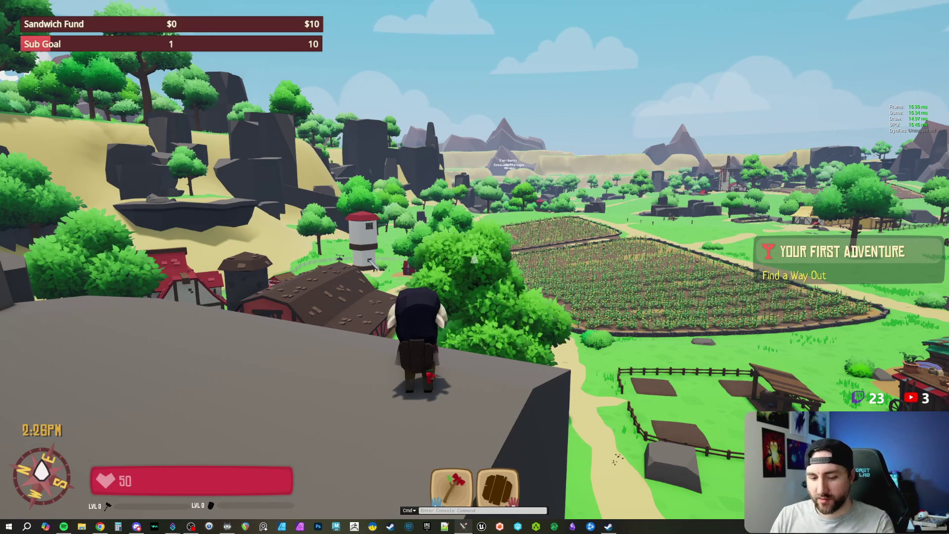
Run 'stat game' in the in-game console to show game-thread stats.
key(Tab)
key(Tab)
key(grave)
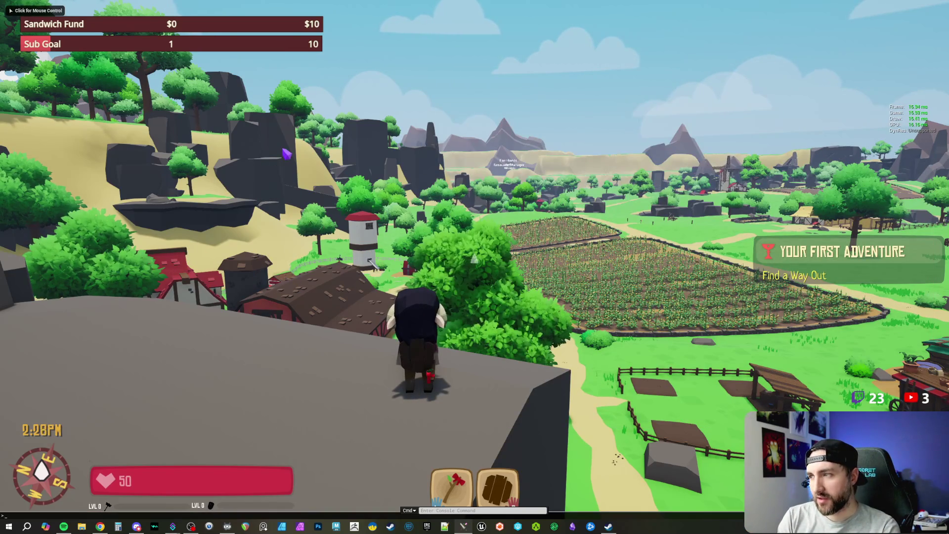
text(stat game)
key(Return)
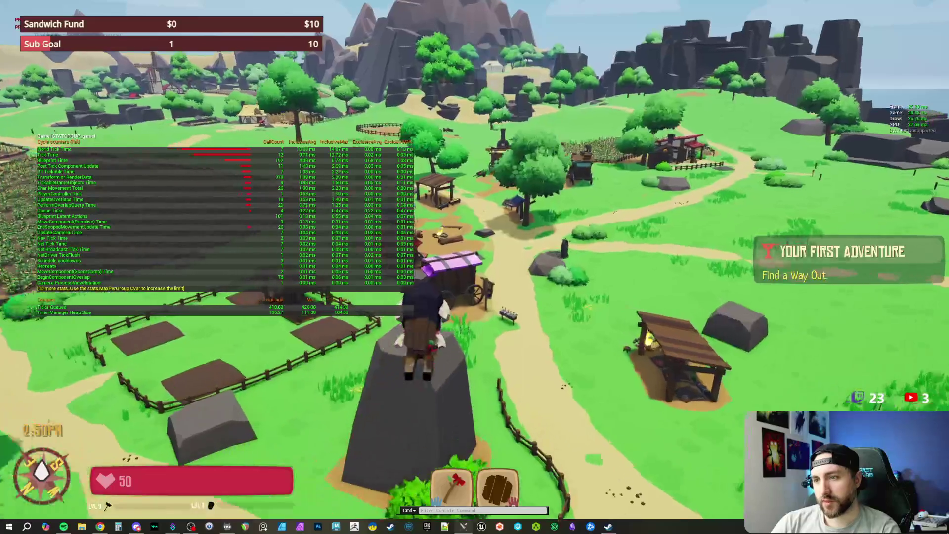
Run the character into the village, exit fullscreen with F11, and stop the play session.
key(w)
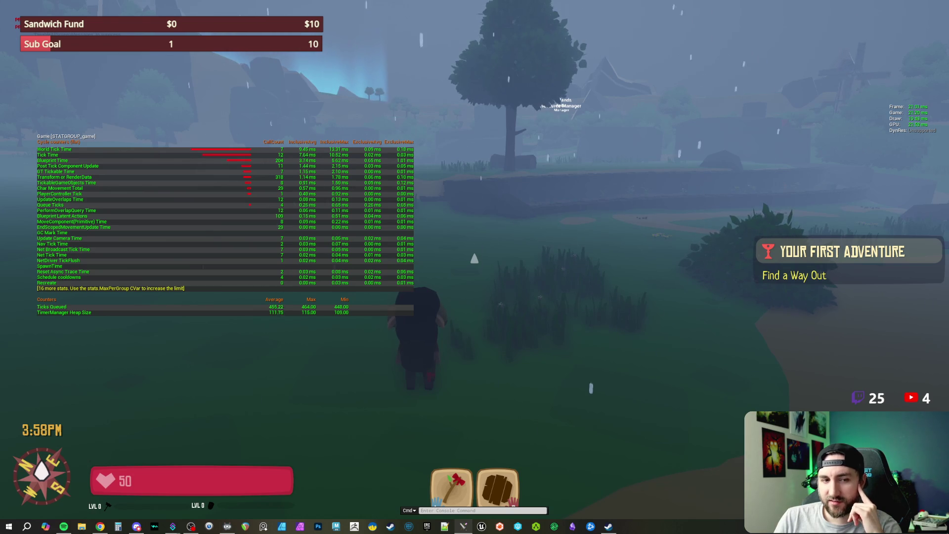
key(F11)
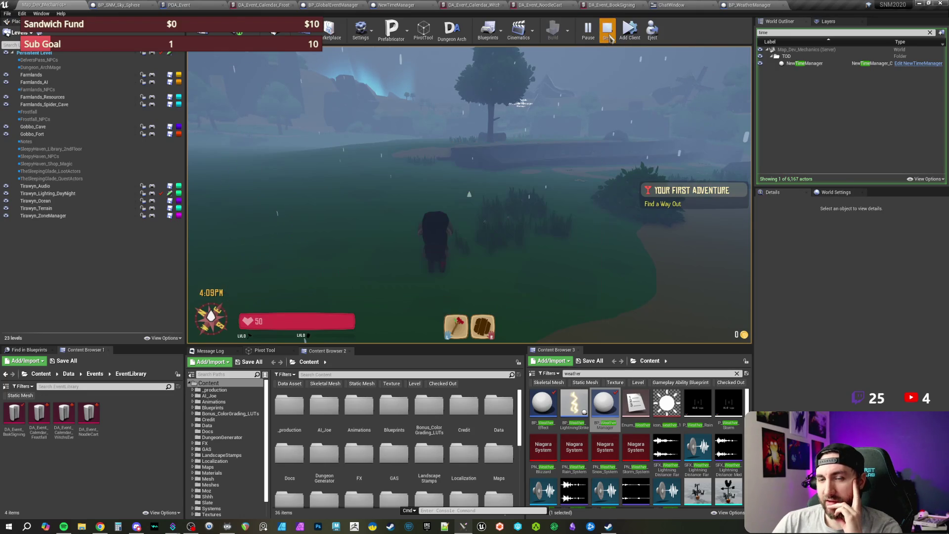
click(611, 39)
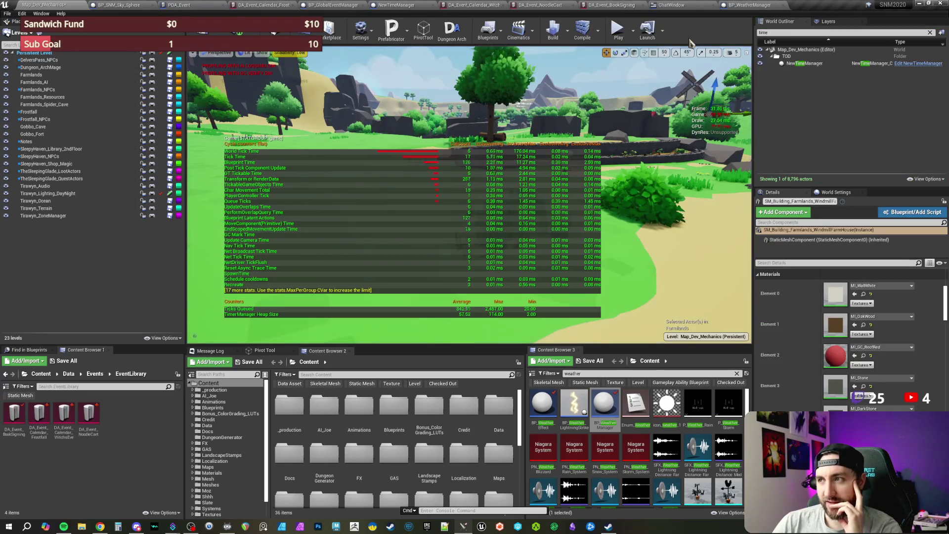
Rotate the editor view, select the landscape, and toggle the stats overlay off.
drag(641, 122, 649, 150)
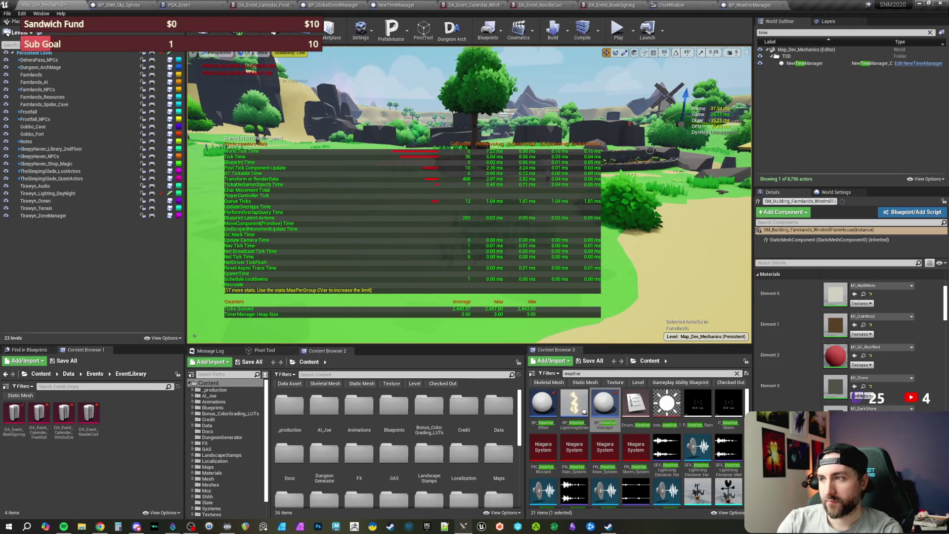
click(604, 173)
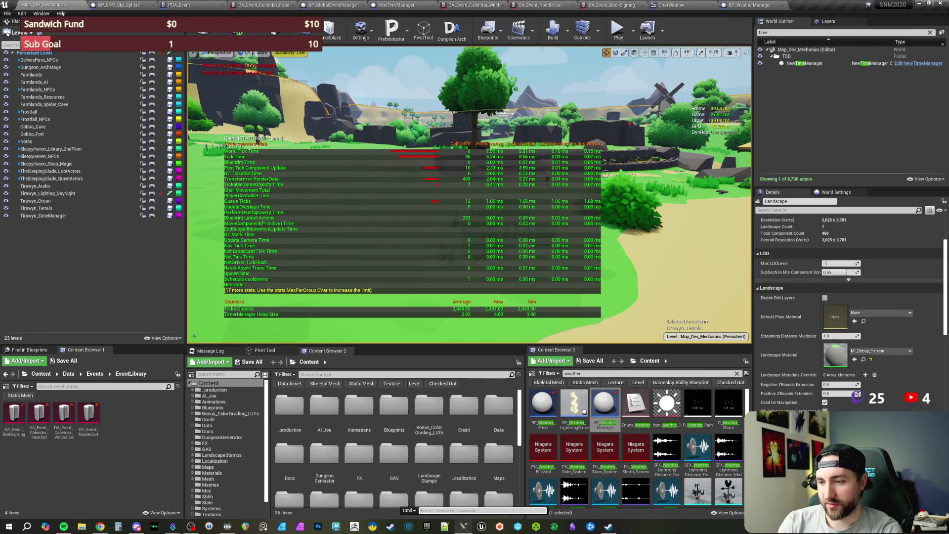
key(Up)
key(Return)
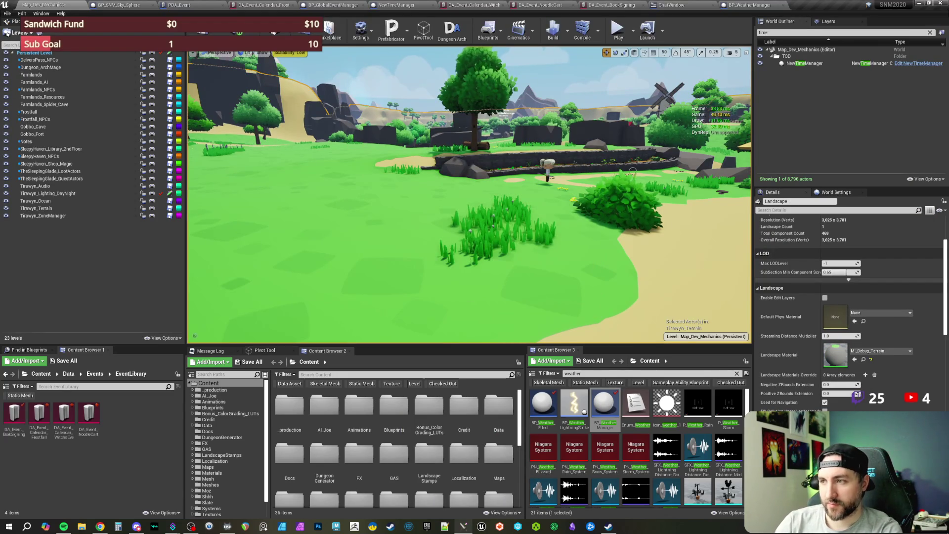
Fly the editor camera across the landscape toward the farm barn.
key(Down)
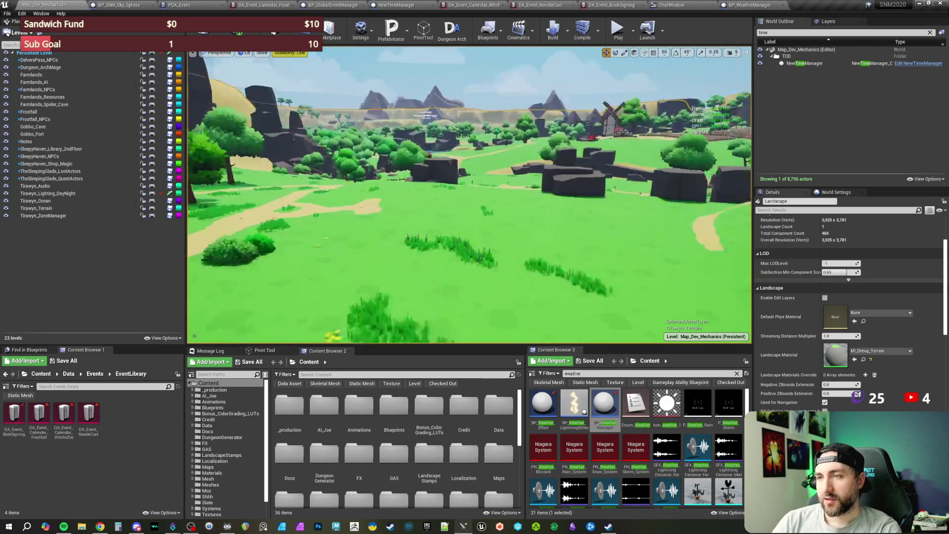
key(Escape)
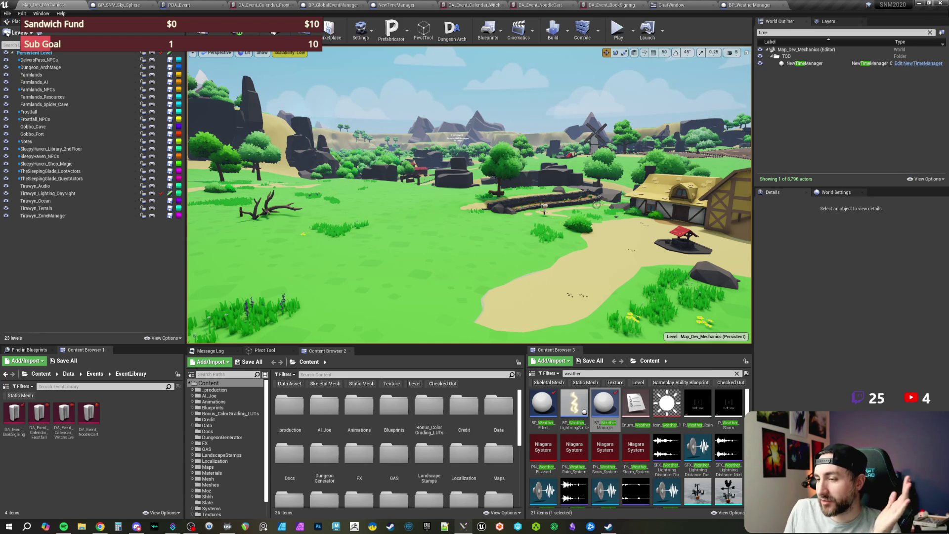
mouse_move(566, 202)
mouse_down()
mouse_move(554, 197)
mouse_move(583, 198)
mouse_up()
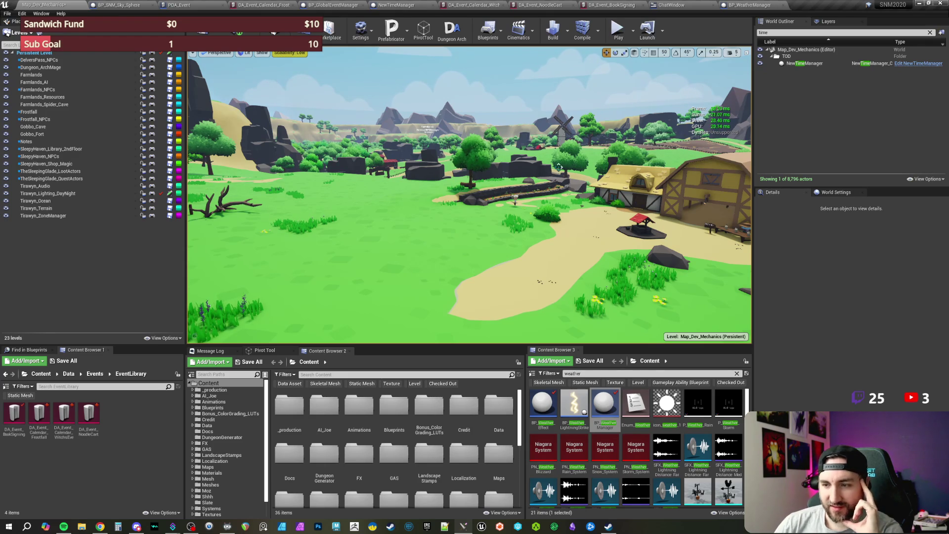
Zoom the view to frame the barn, dirt path and distant windmill at ground level.
scroll(503, 442, down, 1)
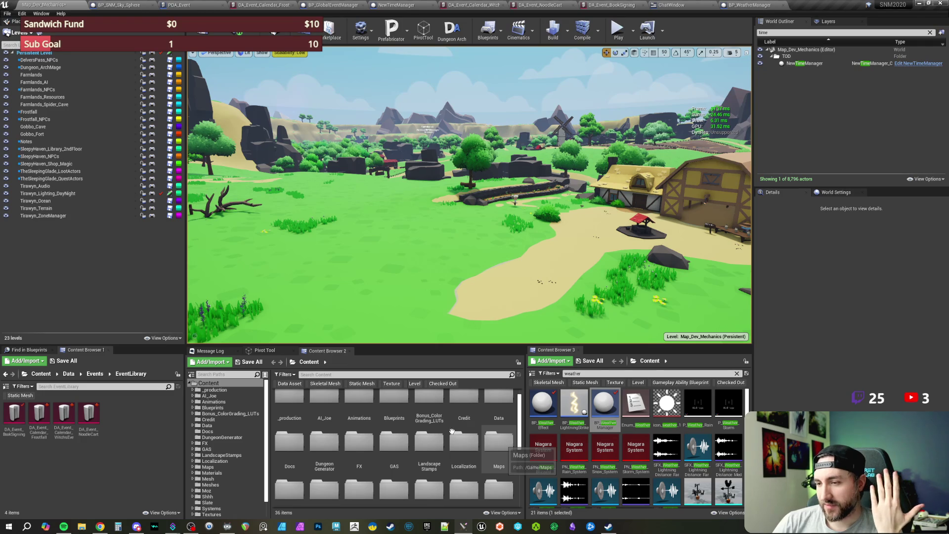
Open the Blueprints folder and look inside its Multiplayer and Combat subfolders.
scroll(406, 455, down, 5)
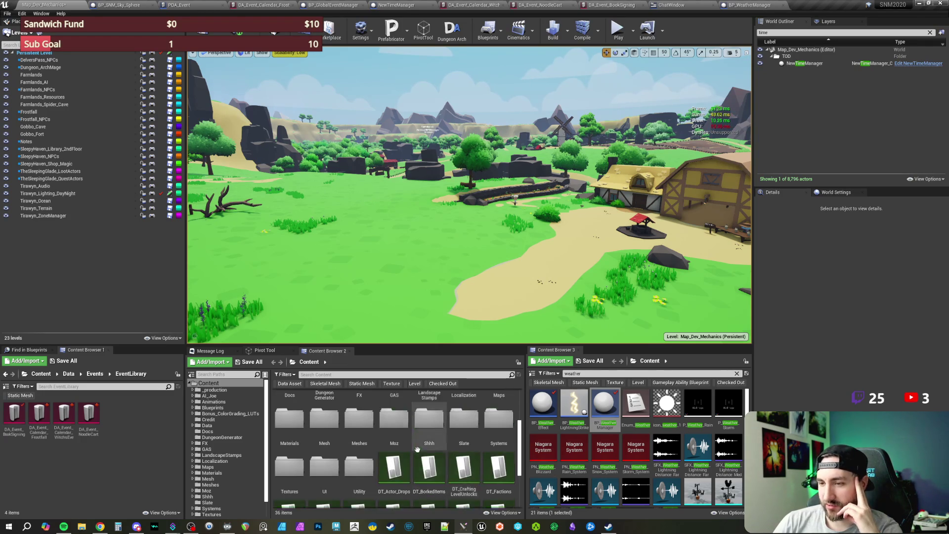
scroll(406, 456, up, 6)
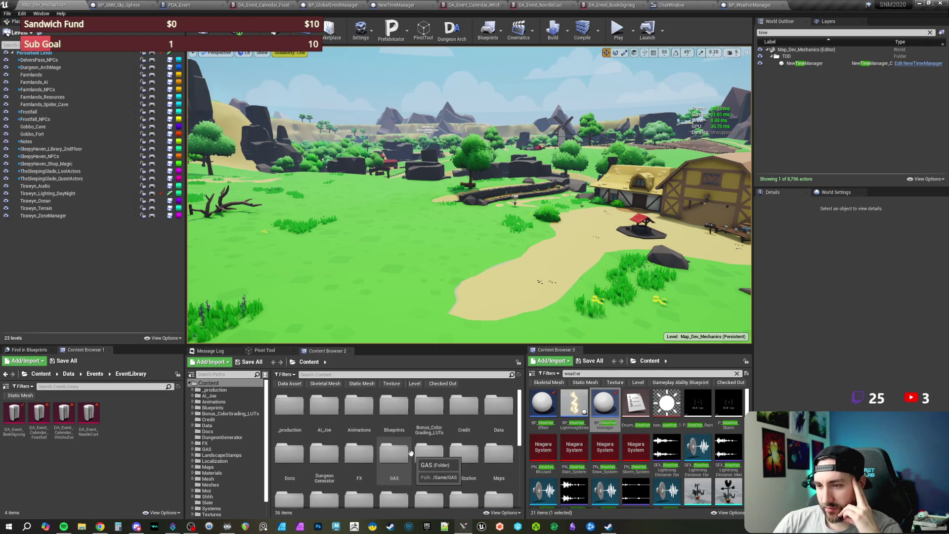
click(389, 414)
double_click(389, 414)
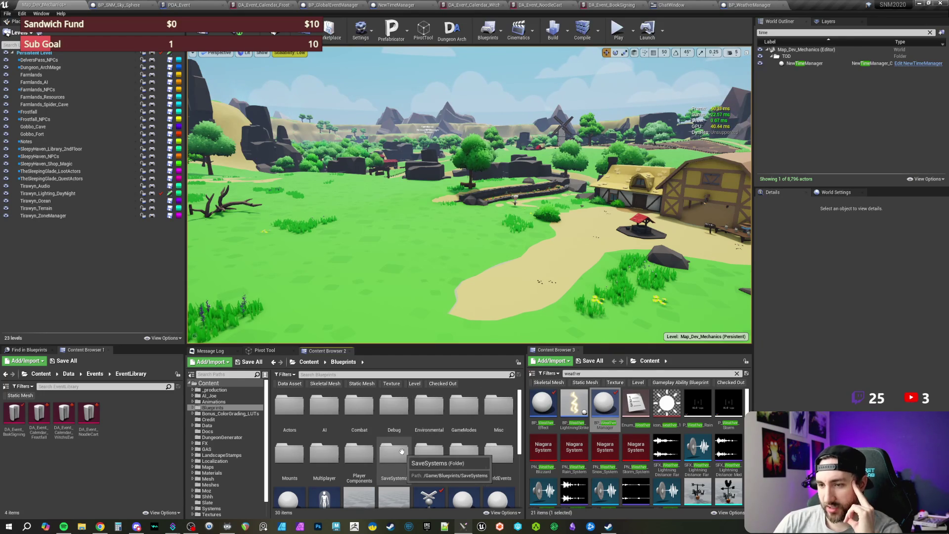
scroll(418, 445, down, 3)
scroll(359, 474, up, 4)
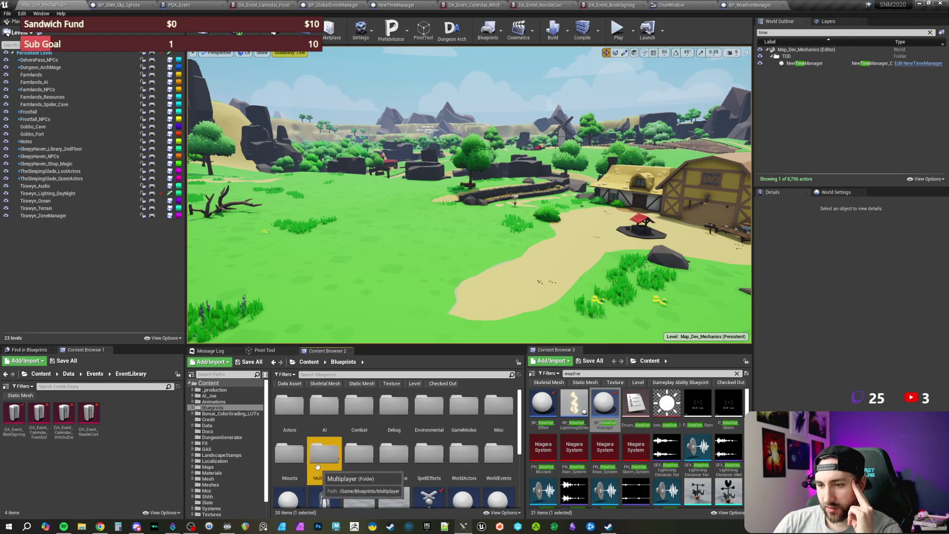
double_click(324, 454)
click(344, 362)
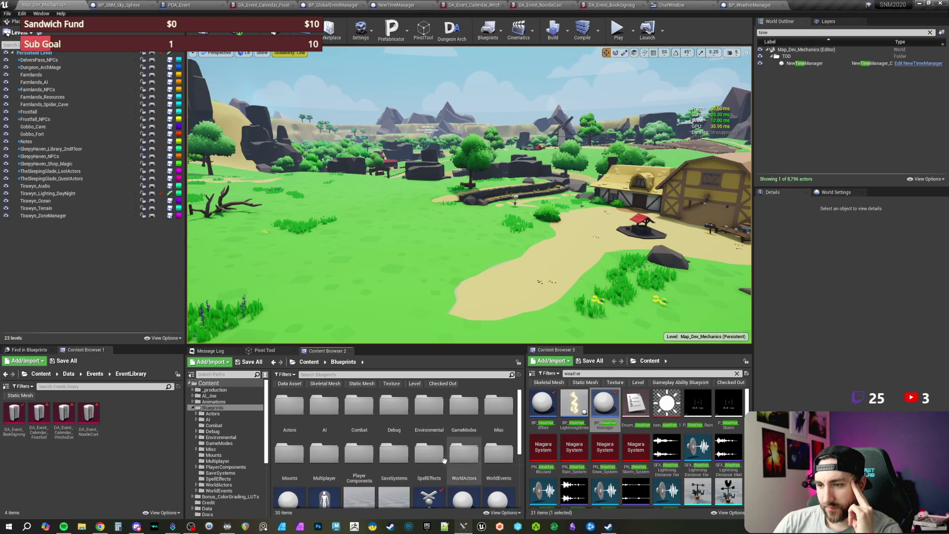
double_click(360, 408)
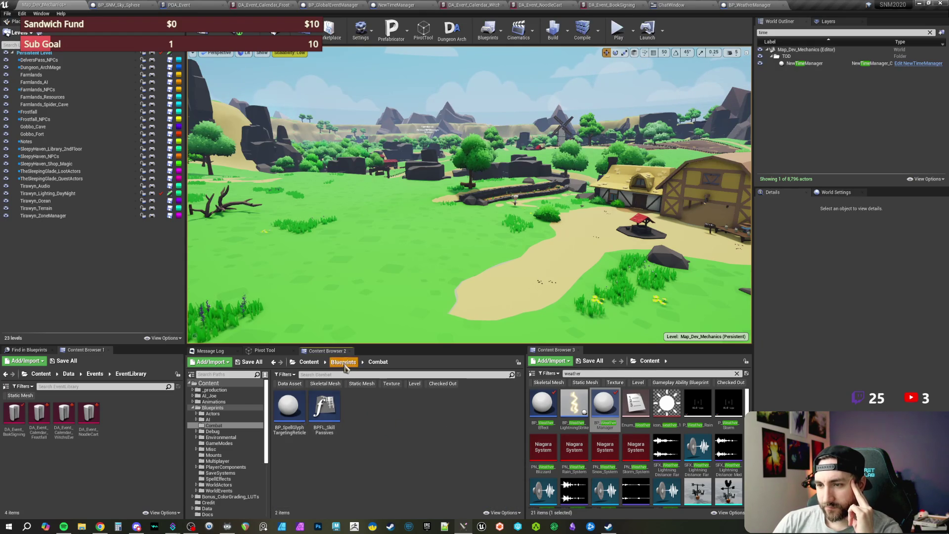
click(343, 362)
Open the Actors folder, scroll through its contents, and select the Weapons folder.
click(297, 407)
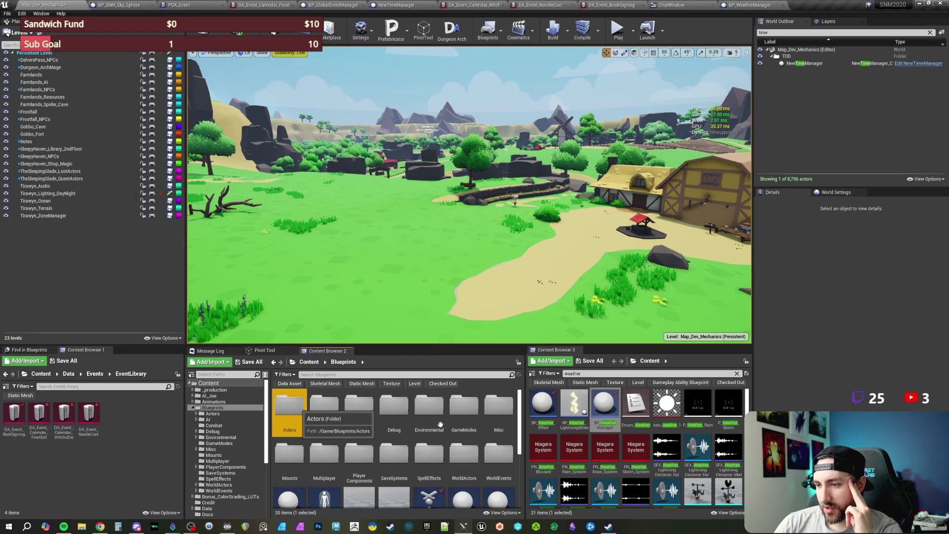
key(Return)
scroll(505, 436, down, 1)
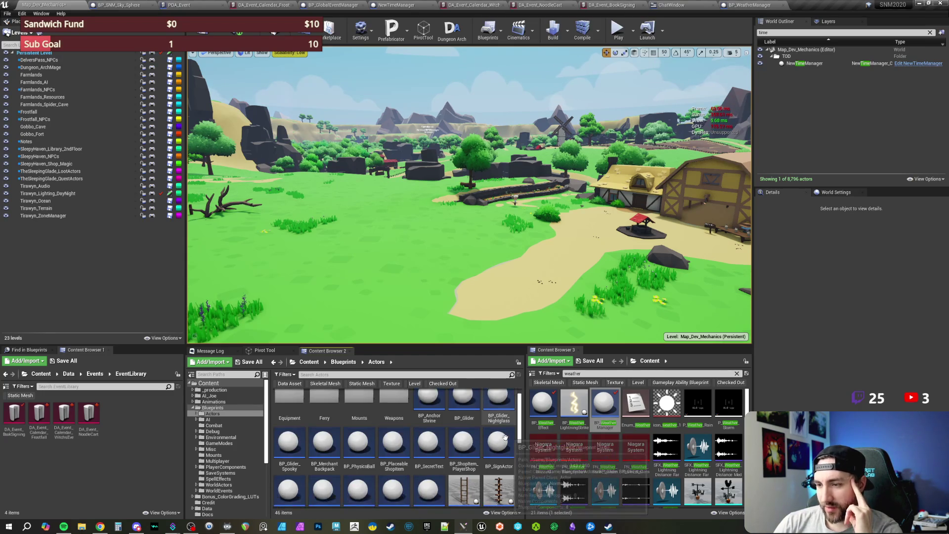
scroll(504, 437, down, 3)
scroll(500, 439, down, 3)
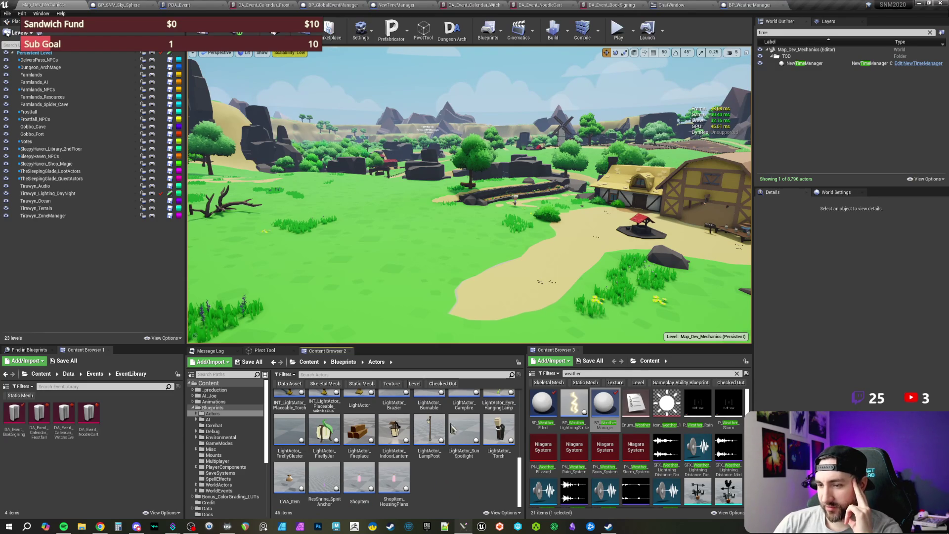
scroll(445, 455, up, 1)
scroll(445, 455, up, 4)
scroll(447, 446, up, 1)
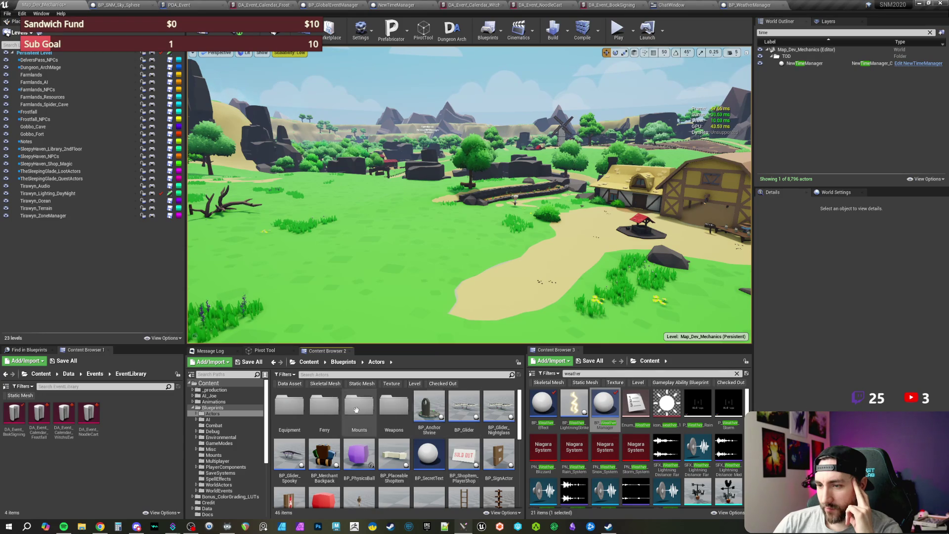
click(390, 412)
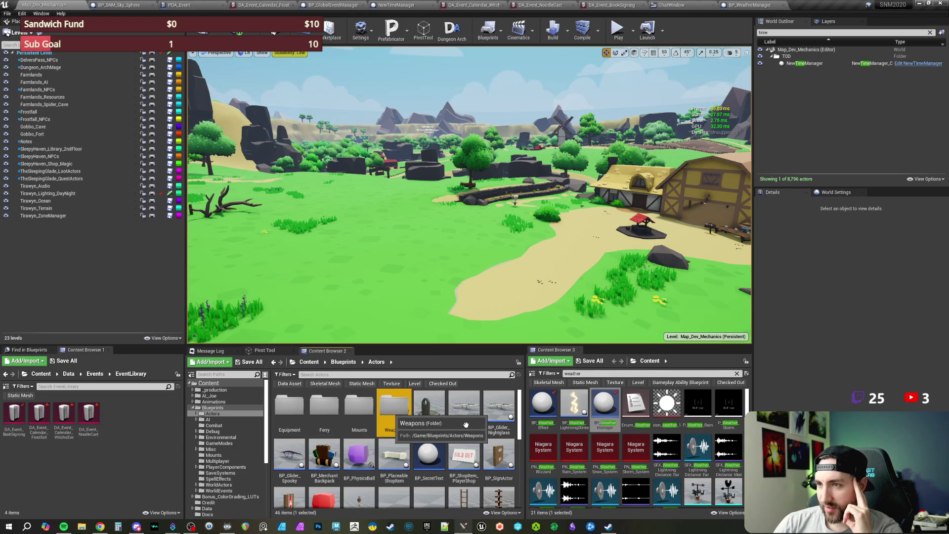
Browse into the Weapons folder and then its Magic staff subfolder.
key(Return)
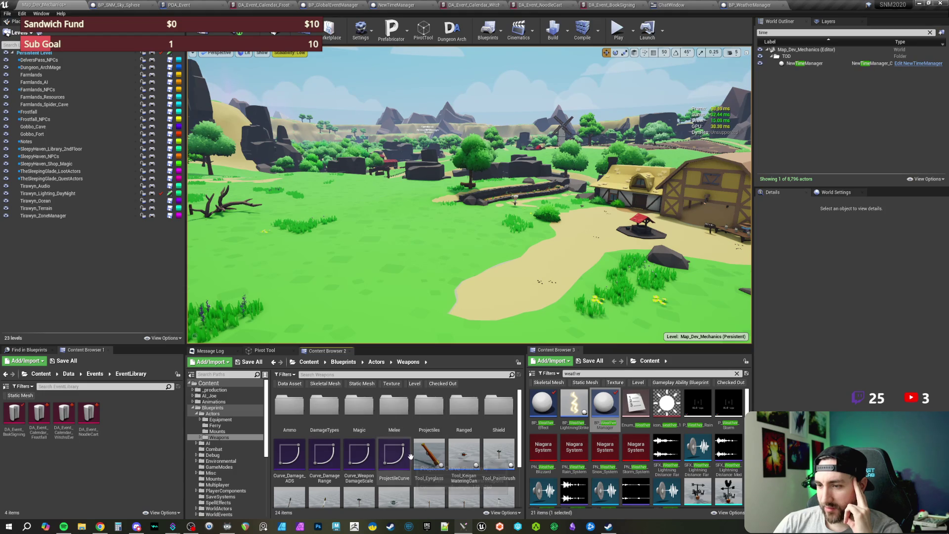
scroll(406, 435, down, 2)
scroll(411, 458, up, 1)
scroll(410, 458, up, 1)
click(363, 410)
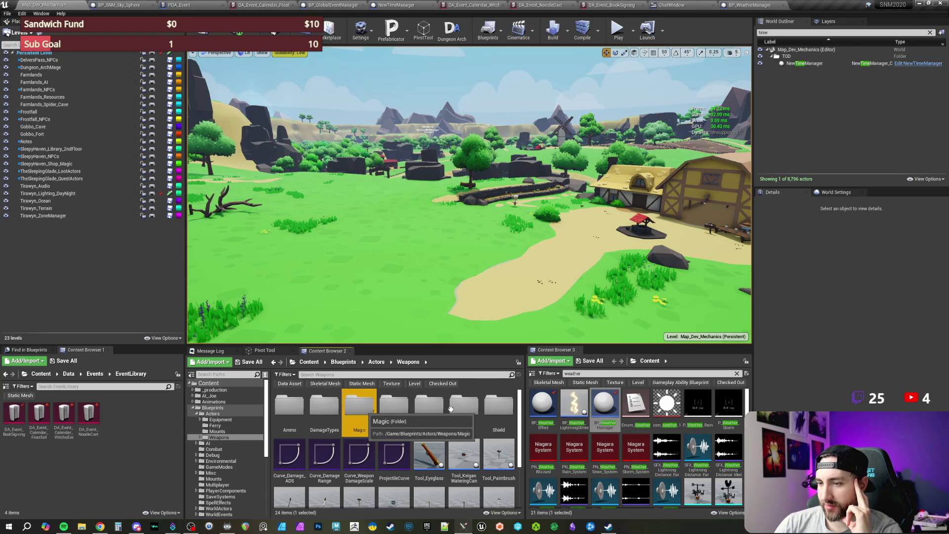
key(Return)
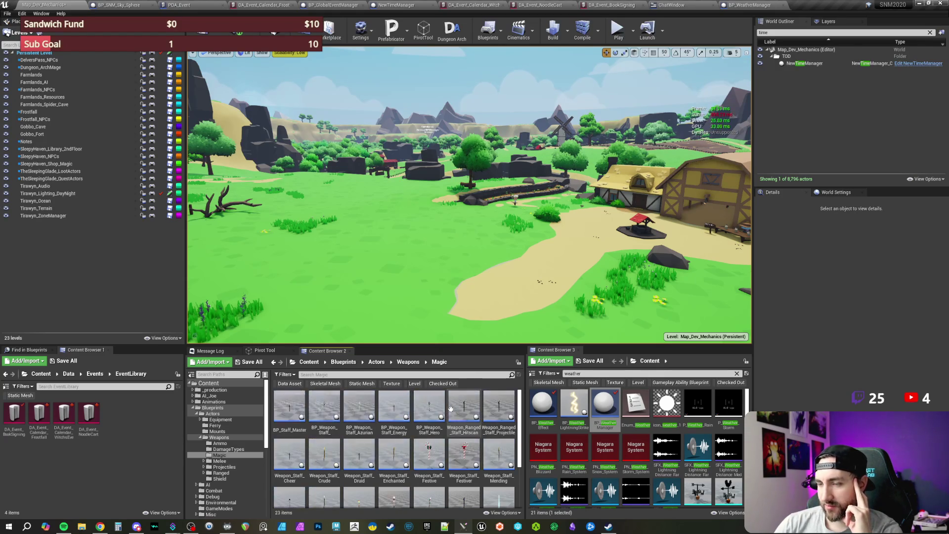
Return to Actors and open the Equipment folder.
scroll(455, 446, down, 1)
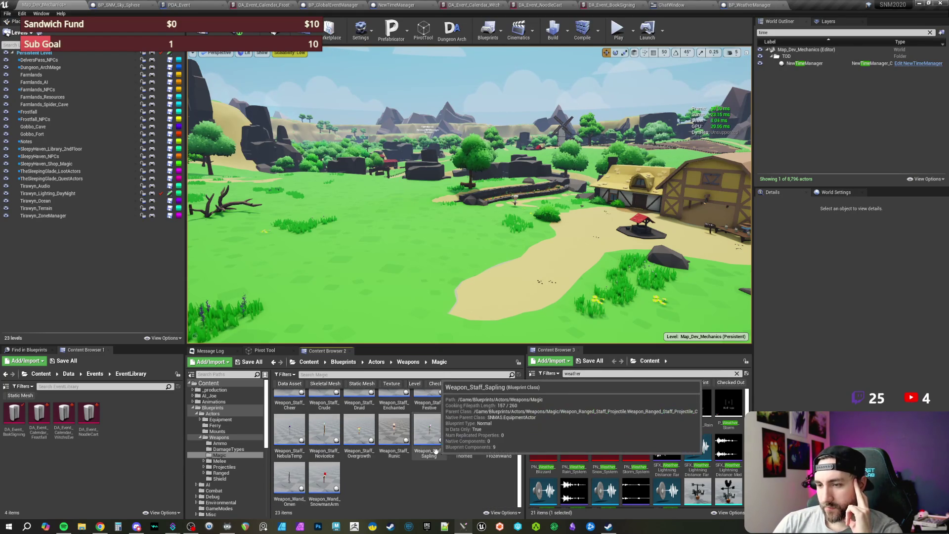
scroll(435, 448, up, 1)
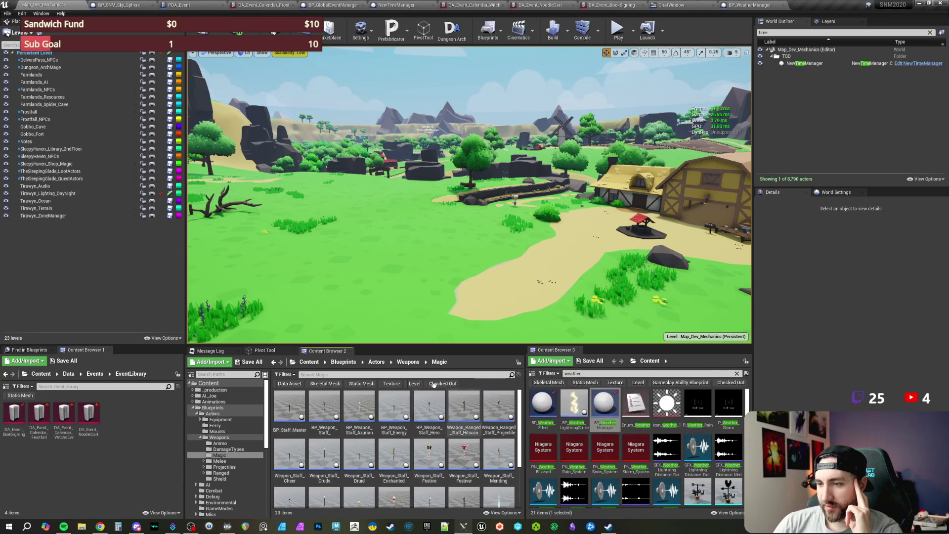
click(377, 363)
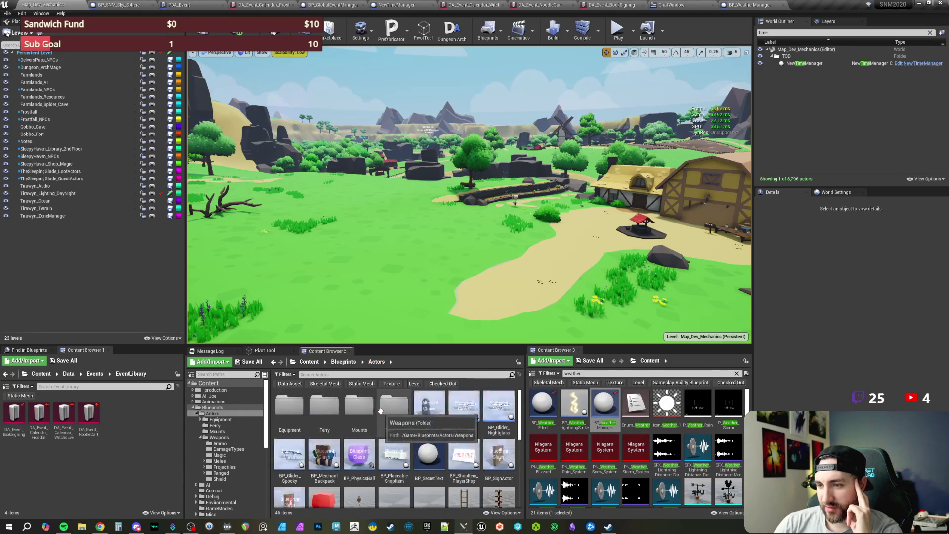
double_click(296, 418)
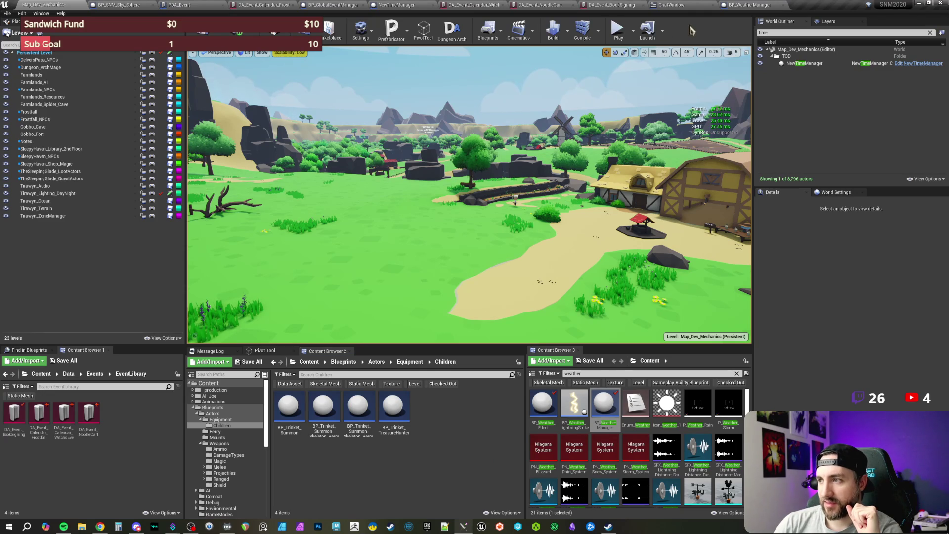
Turn the level camera slightly right, then go back up to the Blueprints folder.
mouse_move(587, 172)
mouse_down()
mouse_move(599, 172)
mouse_move(589, 180)
mouse_up()
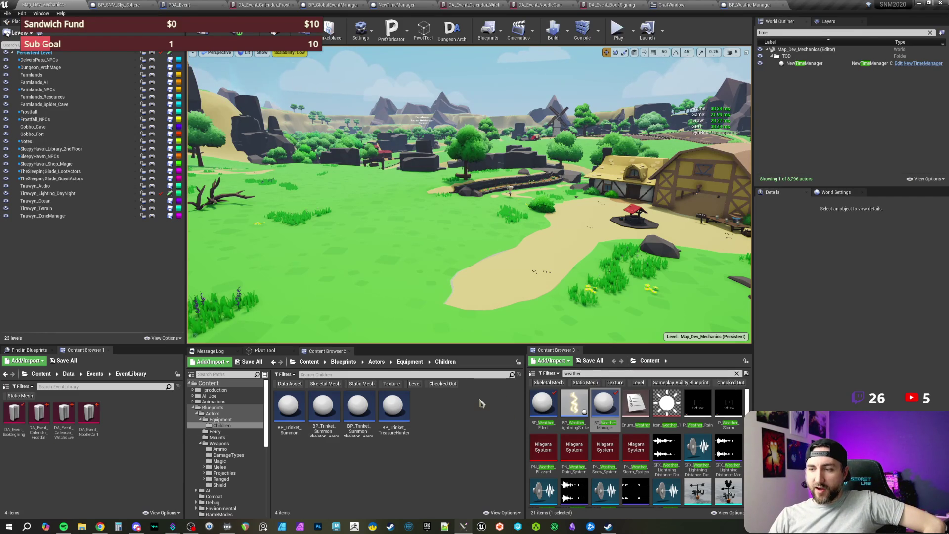
click(346, 364)
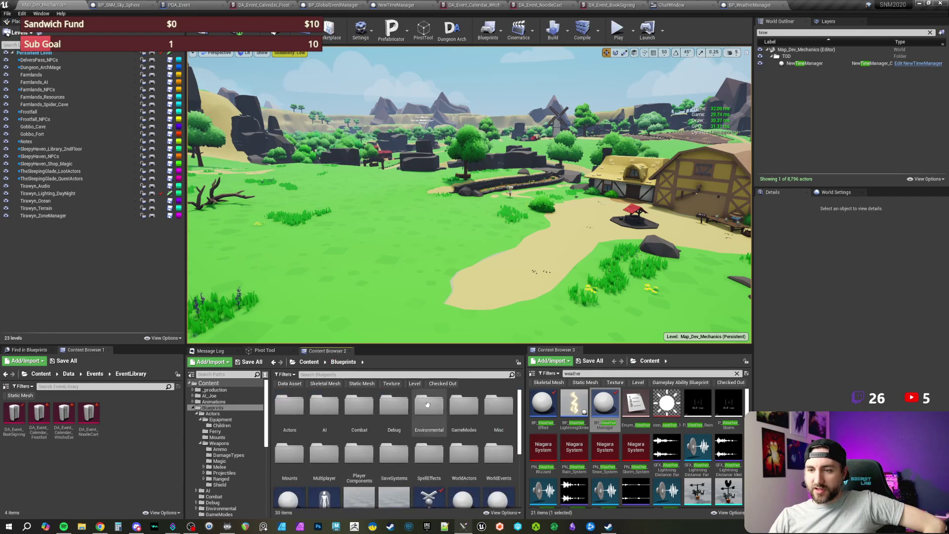
Select the Environmental folder and replace the 'weather' search with 'focus widg'.
click(440, 404)
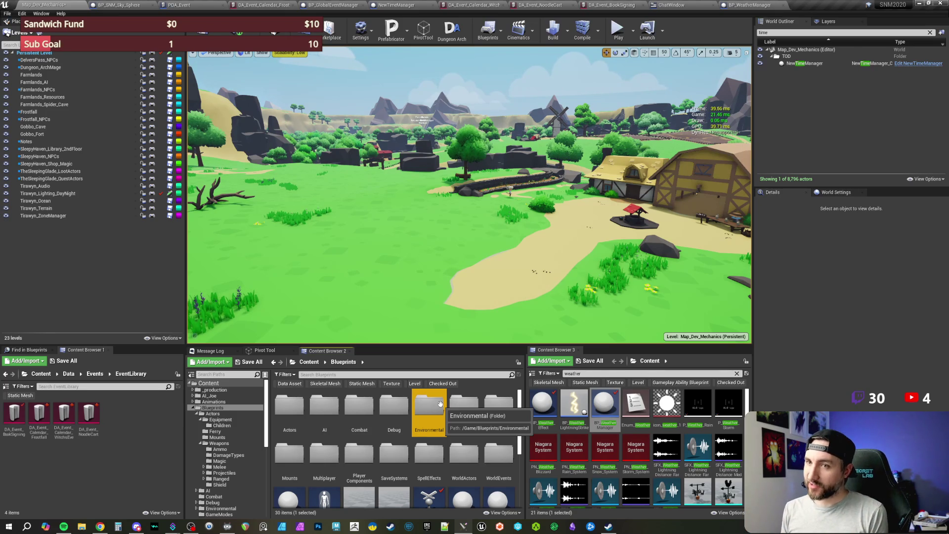
click(574, 373)
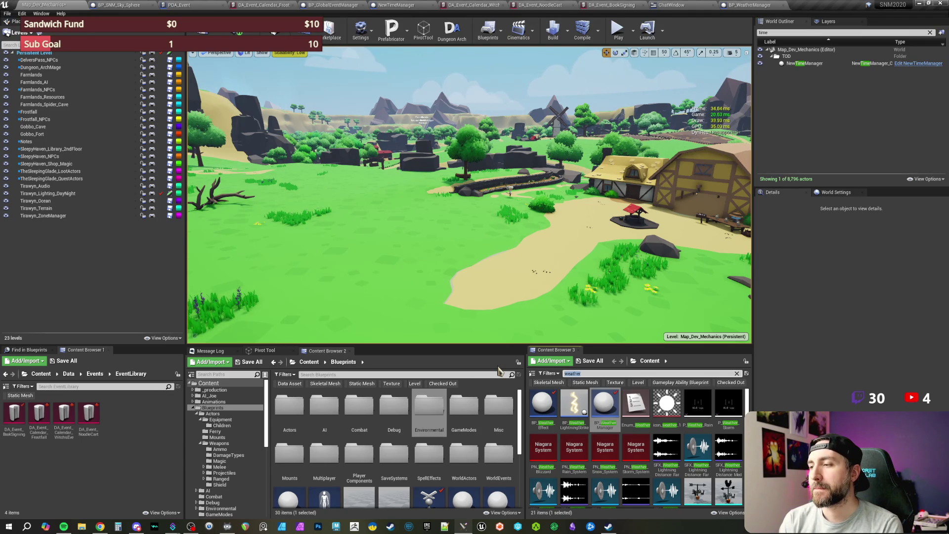
text(focus)
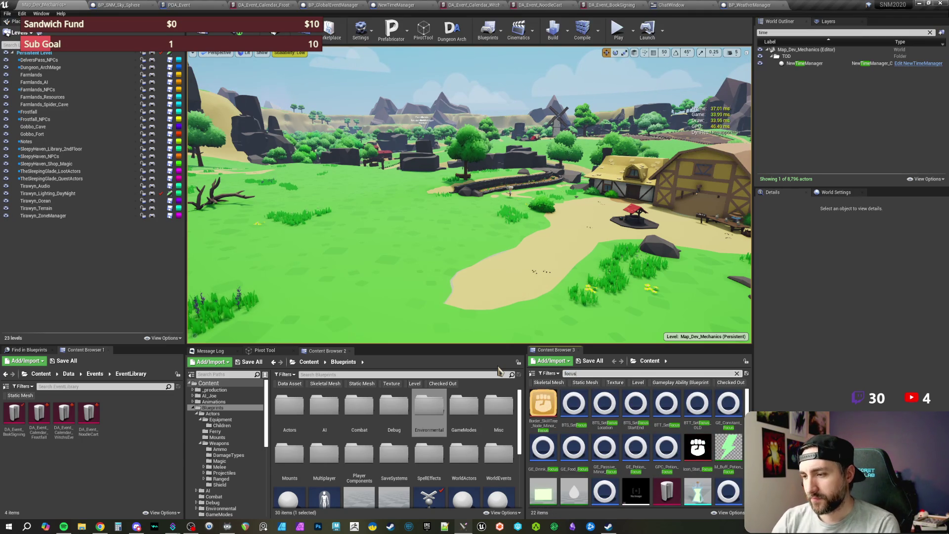
text( widg)
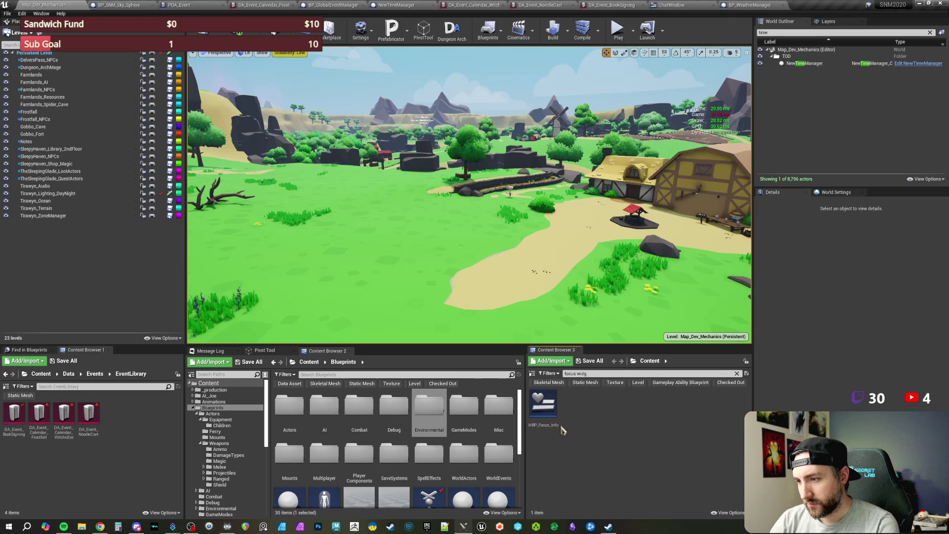
Open the WBP_Focus_Info widget and display its On Focus function graph.
key(Down)
key(Return)
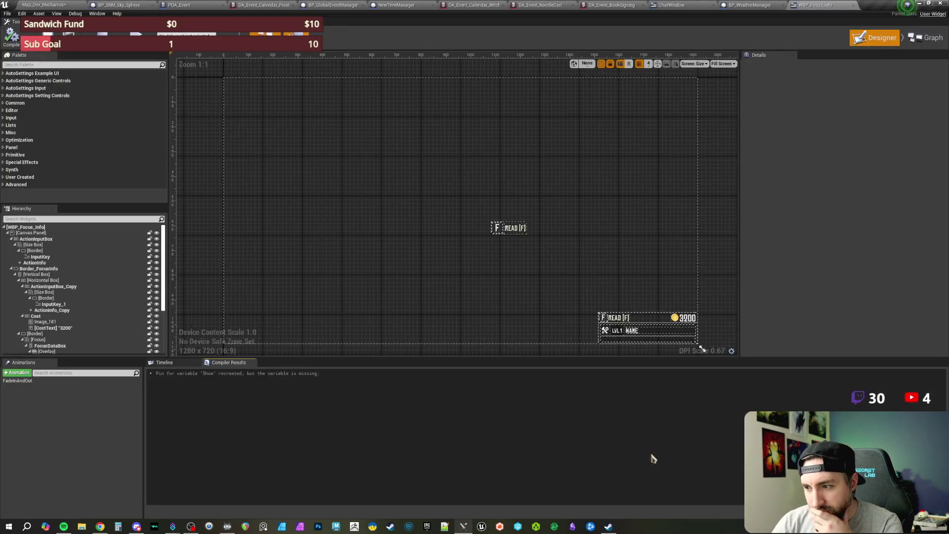
click(927, 38)
scroll(519, 187, down, 2)
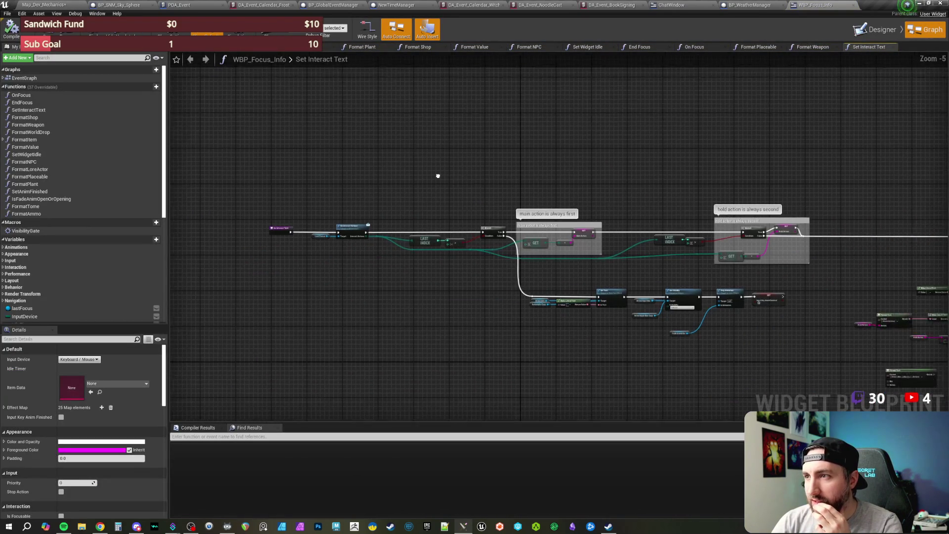
scroll(495, 183, down, 3)
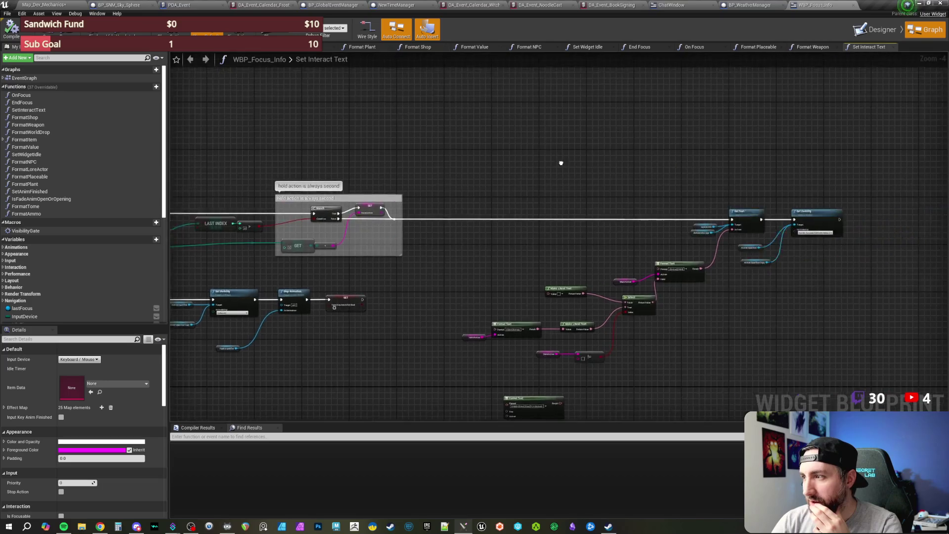
click(695, 47)
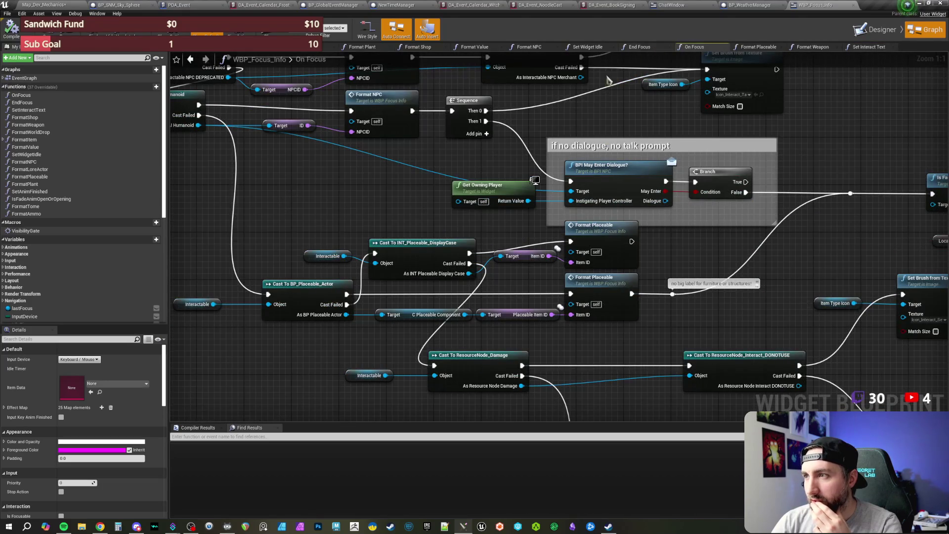
scroll(487, 286, down, 7)
scroll(381, 276, up, 4)
scroll(383, 276, up, 3)
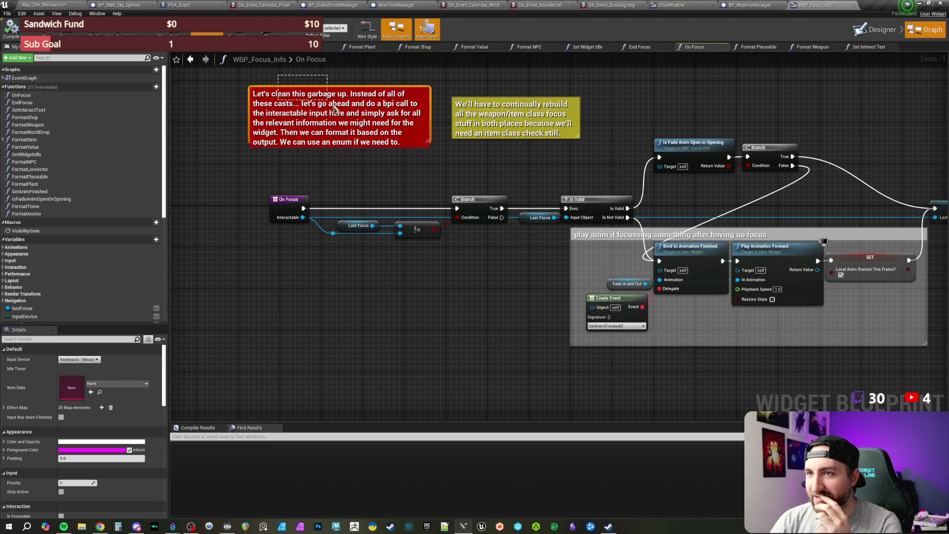
Inspect the WorldDrop_Master, ShopItem, BP_Plant, NPC, AI_Humanoid, Placeable_Actor and ResourceNode casts.
click(426, 119)
click(674, 98)
mouse_move(674, 97)
mouse_down()
mouse_move(599, 131)
mouse_move(373, 120)
mouse_move(529, 209)
mouse_move(640, 237)
mouse_move(586, 237)
mouse_move(617, 232)
mouse_move(599, 204)
mouse_move(550, 183)
mouse_up()
mouse_move(377, 180)
mouse_down()
mouse_move(479, 246)
mouse_move(638, 257)
mouse_move(740, 187)
mouse_move(574, 110)
mouse_up()
mouse_move(296, 198)
mouse_down()
mouse_move(661, 258)
mouse_move(621, 180)
mouse_up()
click(662, 258)
mouse_move(296, 233)
mouse_down()
mouse_move(735, 296)
mouse_move(615, 162)
mouse_up()
drag(567, 292, 567, 292)
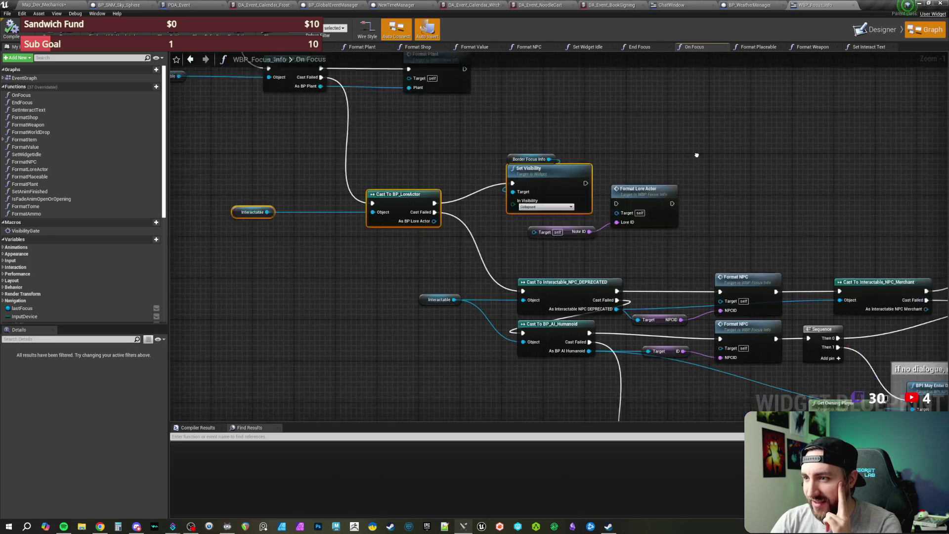
drag(254, 204, 458, 238)
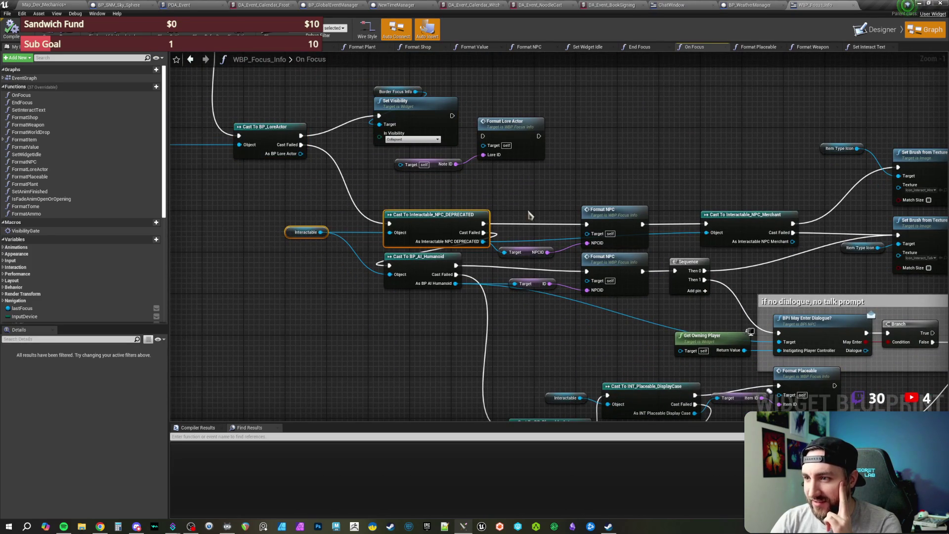
click(403, 252)
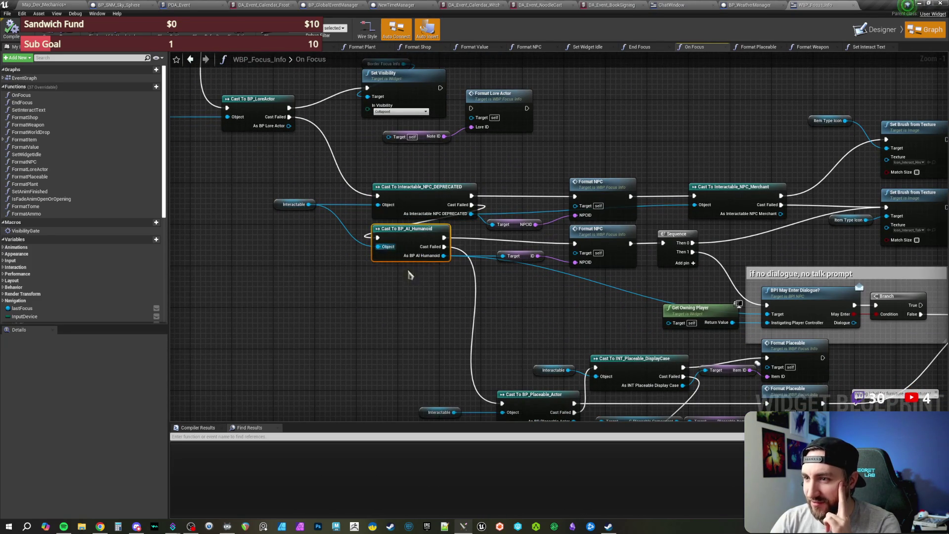
click(445, 225)
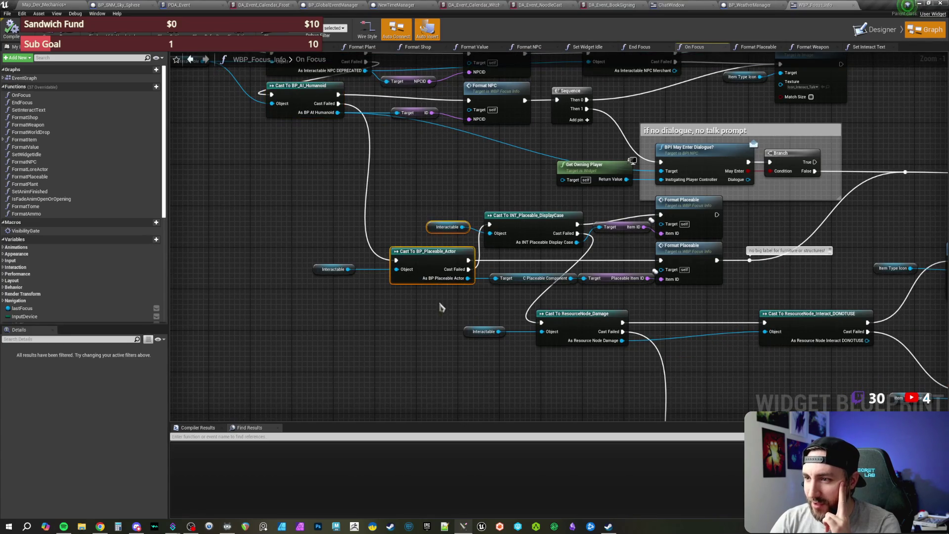
ctrl+click(377, 217)
click(435, 267)
click(466, 241)
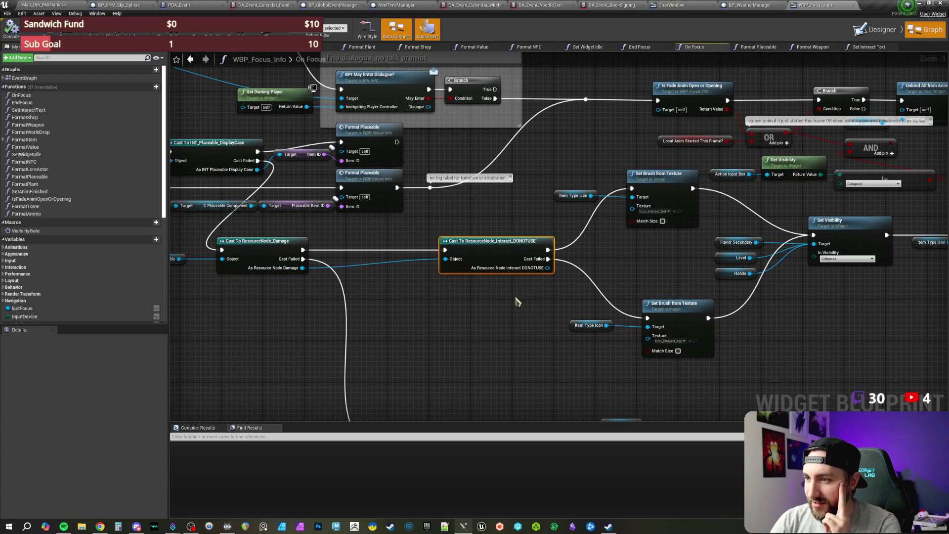
Follow the chain to the BP_Player Character and BP_AI_Generic casts, then view the whole function.
mouse_move(466, 322)
mouse_down()
mouse_move(427, 298)
mouse_move(387, 153)
mouse_move(383, 210)
mouse_up()
click(384, 210)
drag(561, 349, 453, 174)
click(437, 281)
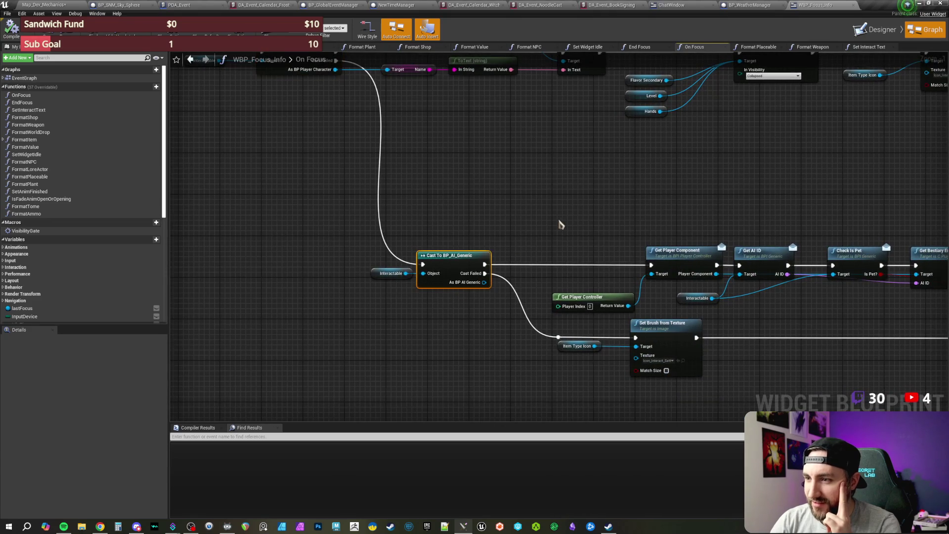
drag(543, 230, 285, 171)
scroll(659, 298, down, 3)
drag(658, 298, 409, 297)
drag(667, 292, 708, 354)
scroll(339, 237, down, 2)
drag(339, 237, 658, 308)
drag(345, 232, 457, 355)
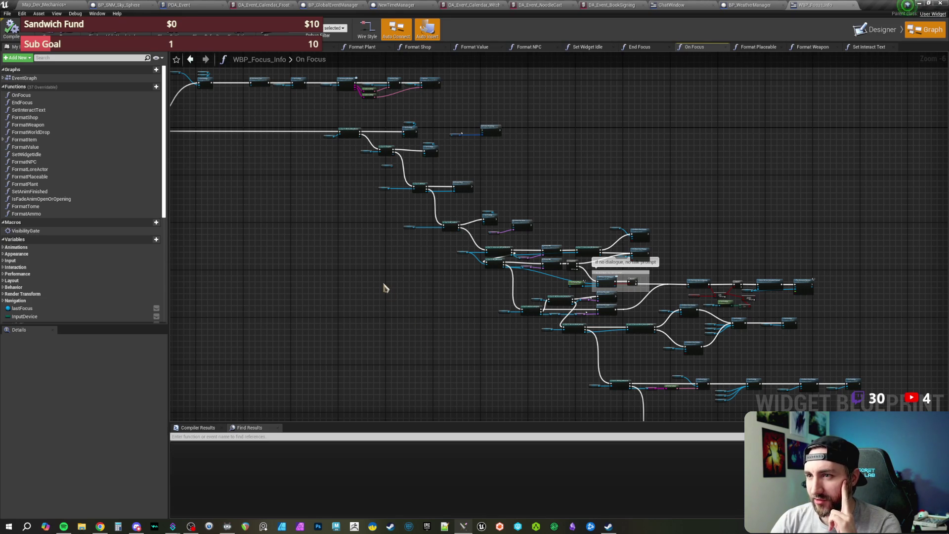
Pan through the Set Visibility, Set Interact Text, BP_Plant, LoreActor and ShopItem nodes.
mouse_move(362, 220)
mouse_down()
mouse_move(551, 297)
mouse_move(753, 325)
mouse_up()
scroll(753, 325, down, 1)
scroll(583, 301, up, 2)
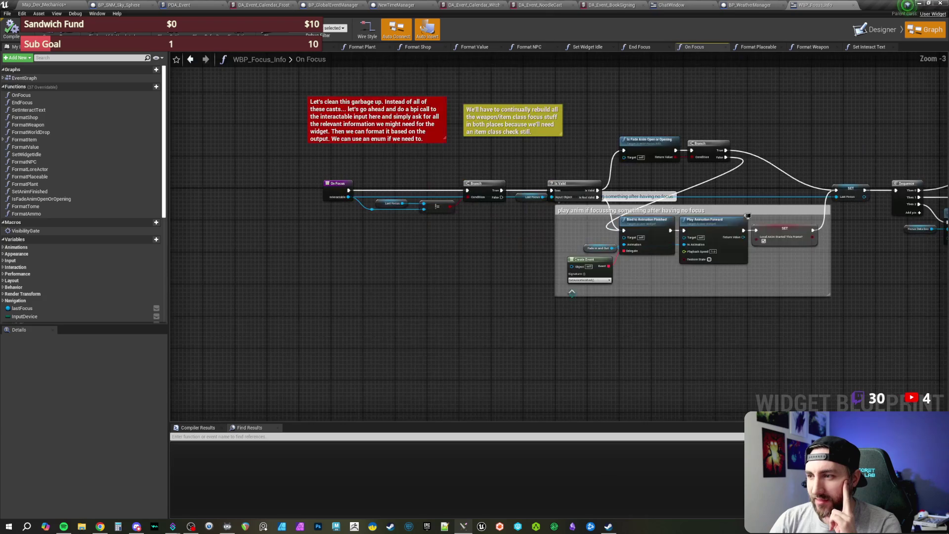
scroll(471, 237, up, 2)
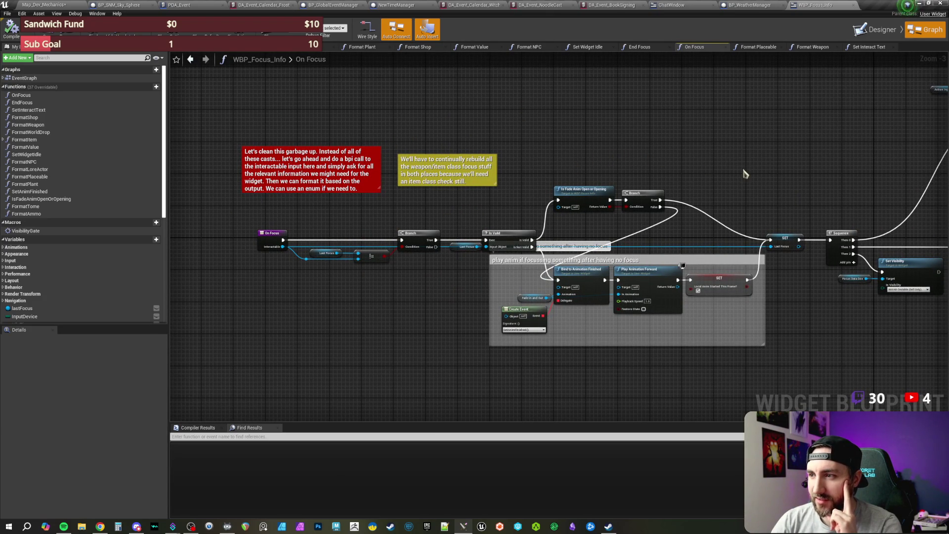
drag(744, 173, 333, 165)
mouse_move(234, 263)
mouse_down()
mouse_move(684, 180)
mouse_move(538, 142)
mouse_move(574, 186)
mouse_move(592, 248)
mouse_up()
scroll(305, 116, up, 1)
scroll(306, 116, down, 2)
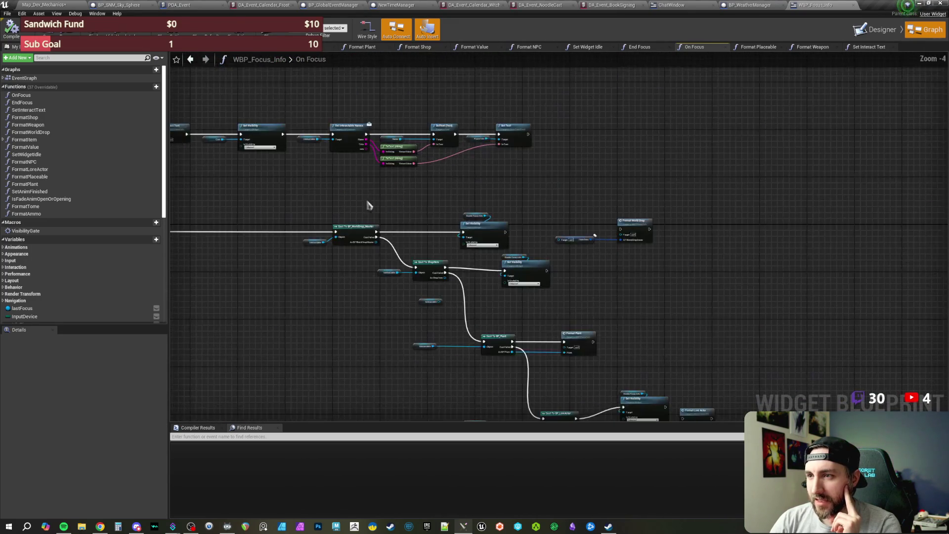
drag(394, 201, 400, 155)
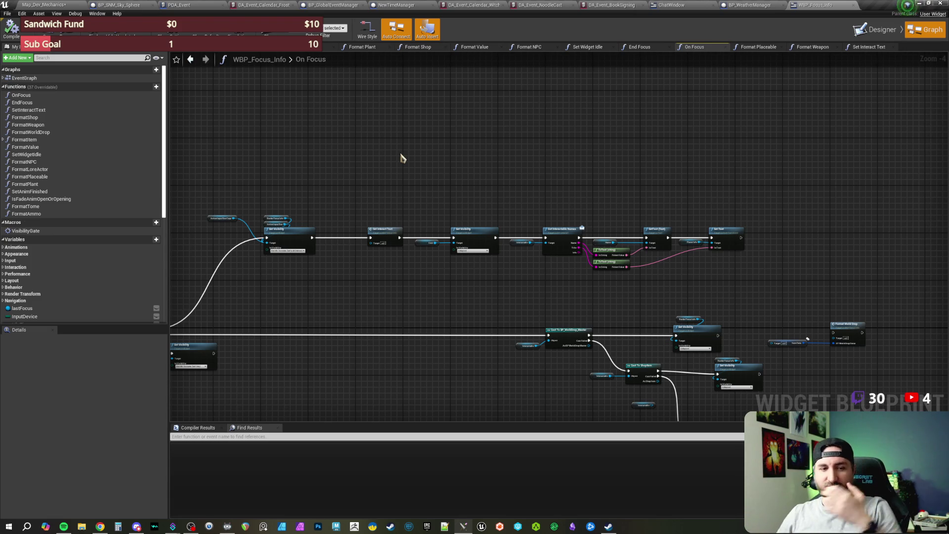
mouse_move(354, 160)
mouse_down()
mouse_move(384, 133)
mouse_move(441, 168)
mouse_up()
drag(220, 77, 282, 116)
Back in Map_Dev_Mechanics, open the Reference Viewer for WBP_Focus_Info.
key(ctrl+Tab)
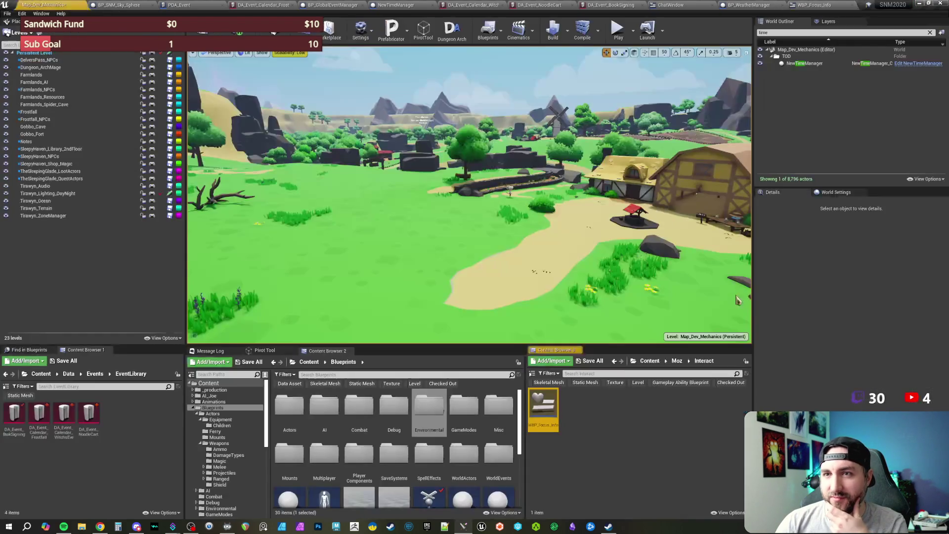
right_click(549, 413)
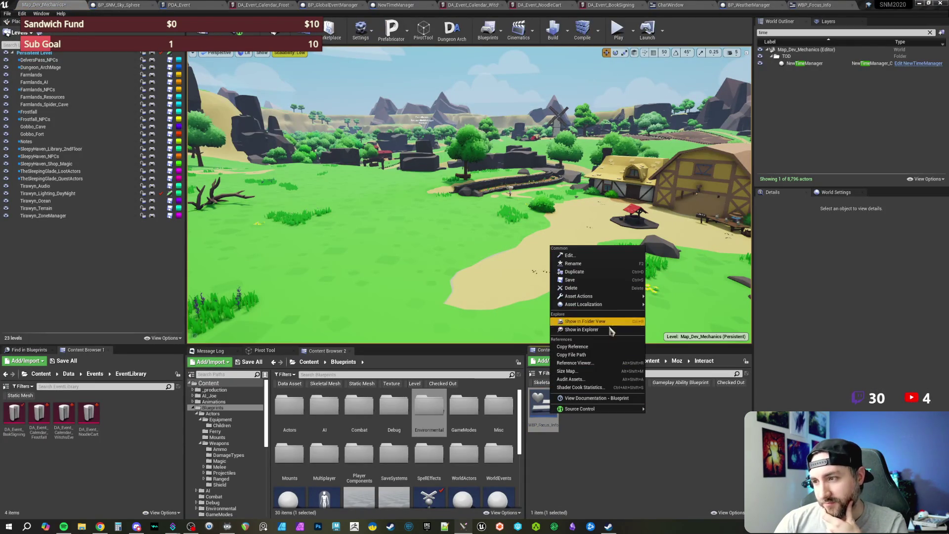
click(606, 363)
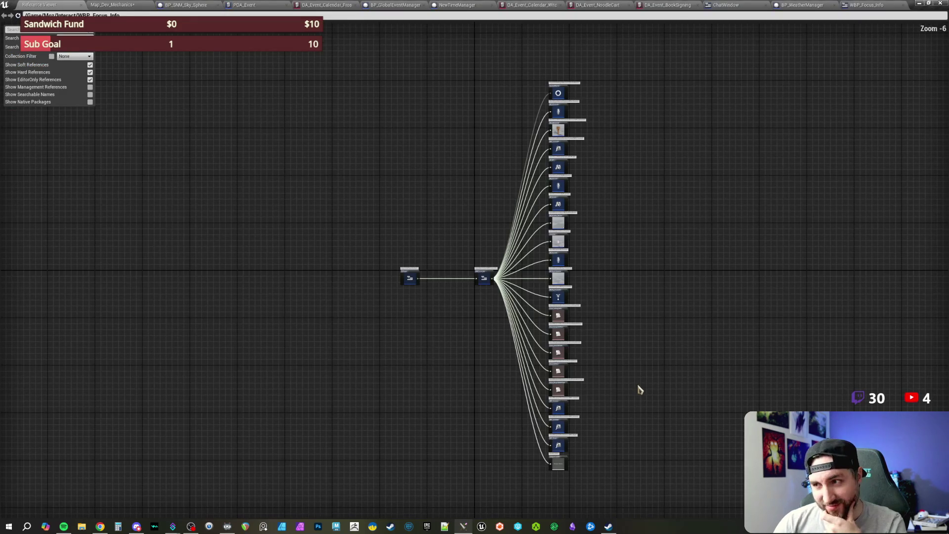
Zoom and pan across WBP_Focus_Info's dependency fan, then reopen the widget blueprint from it.
scroll(617, 333, up, 1)
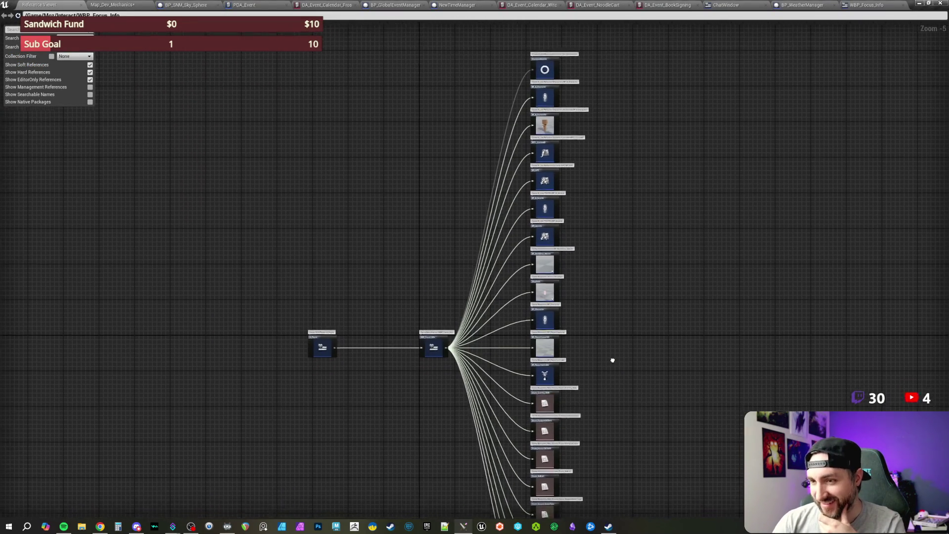
scroll(612, 353, up, 1)
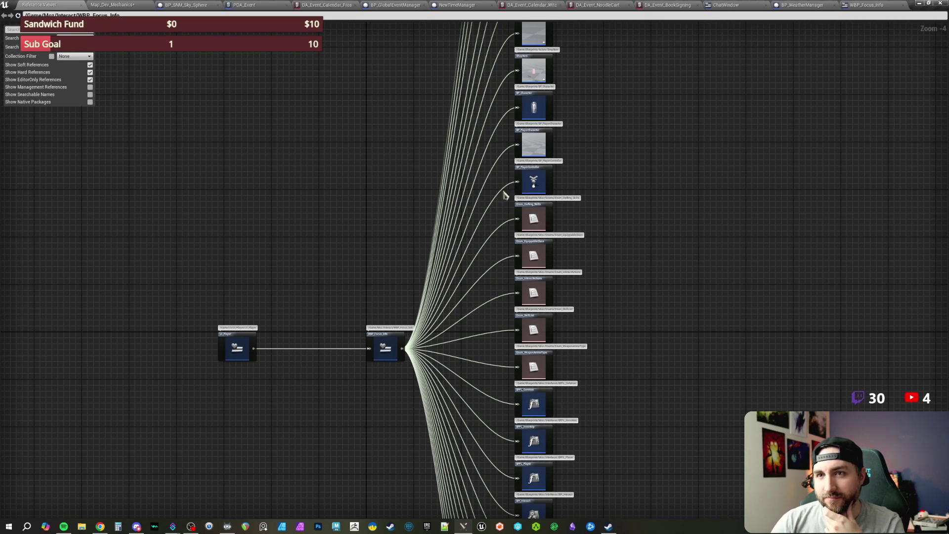
scroll(652, 252, down, 3)
scroll(652, 248, down, 5)
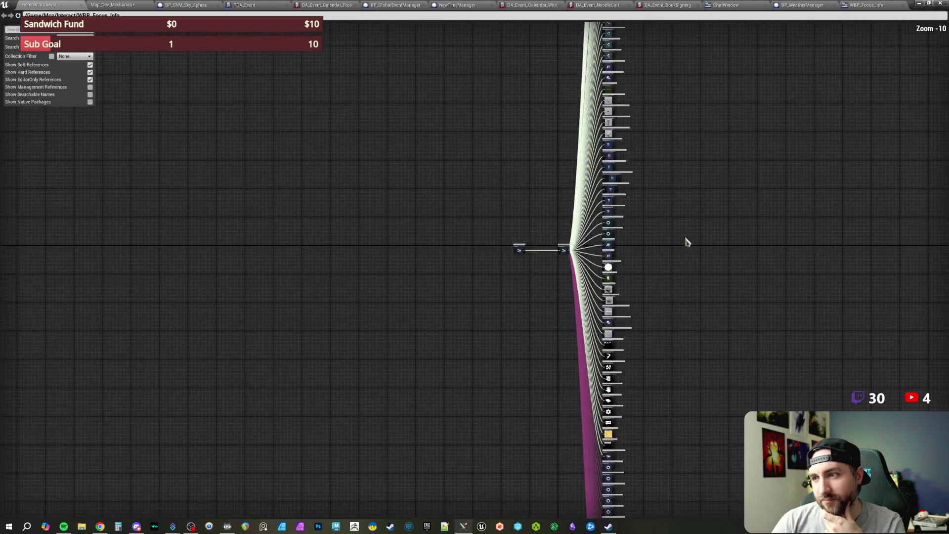
mouse_move(598, 287)
mouse_down()
mouse_move(597, 127)
mouse_move(601, 352)
mouse_move(578, 234)
mouse_move(580, 324)
mouse_move(570, 233)
mouse_move(584, 162)
mouse_up()
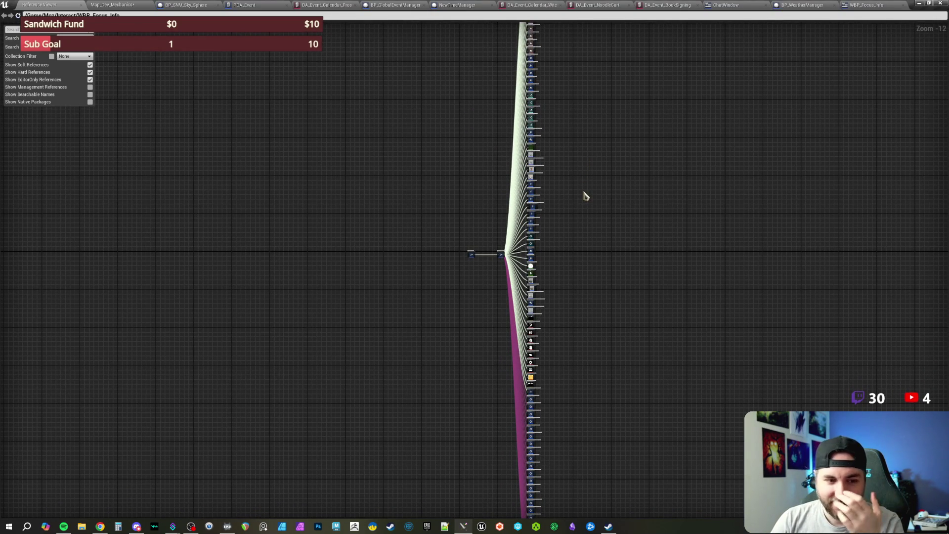
scroll(585, 196, up, 2)
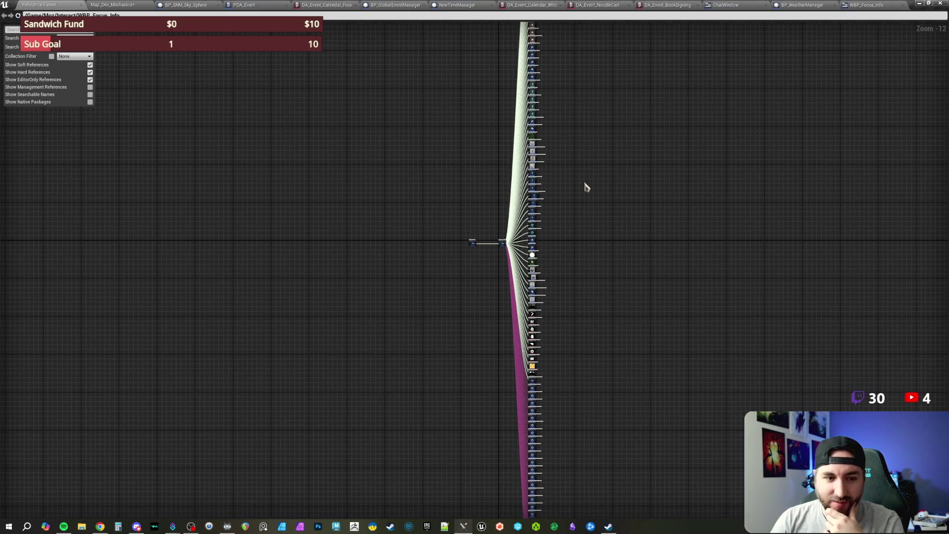
scroll(583, 193, up, 3)
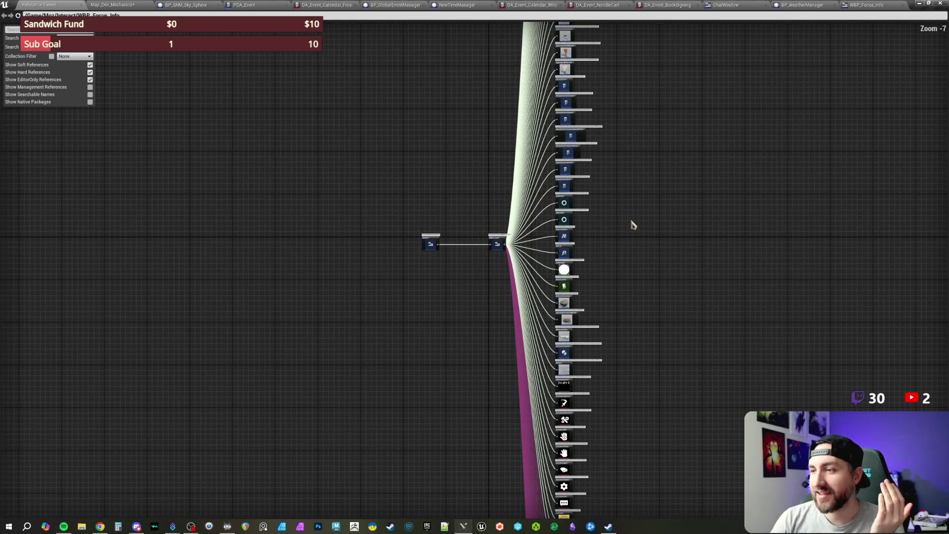
scroll(628, 228, up, 3)
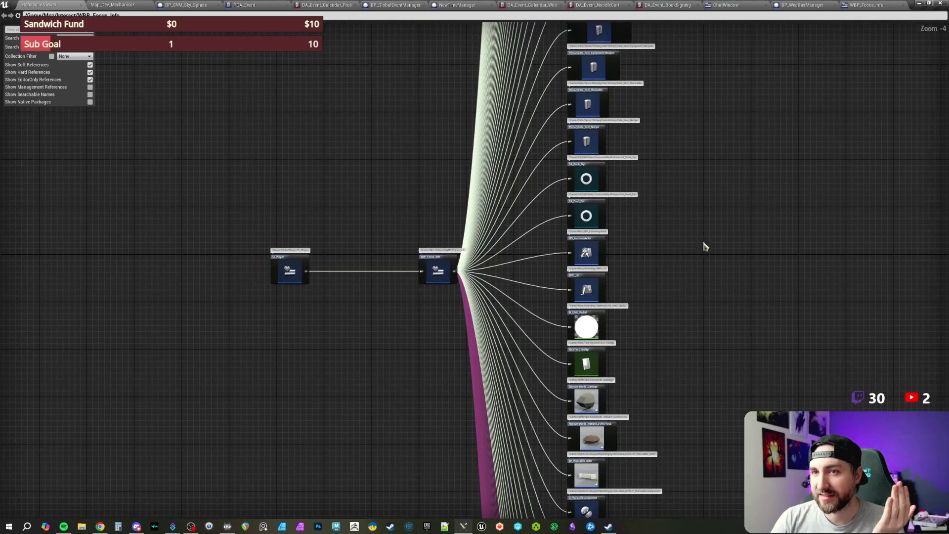
double_click(426, 282)
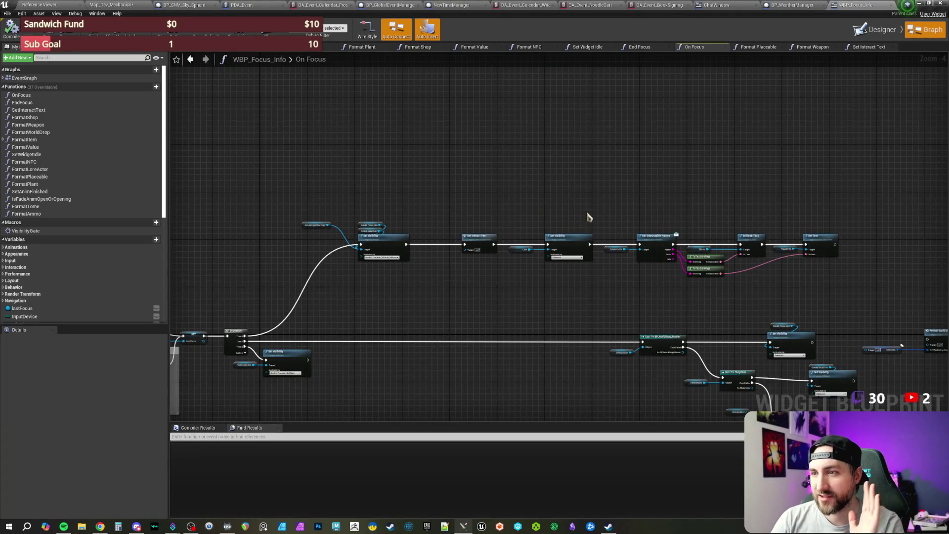
Pan the On Focus graph, selecting the Set Visibility, BP_Plant and LoreActor node rows.
drag(451, 290, 332, 233)
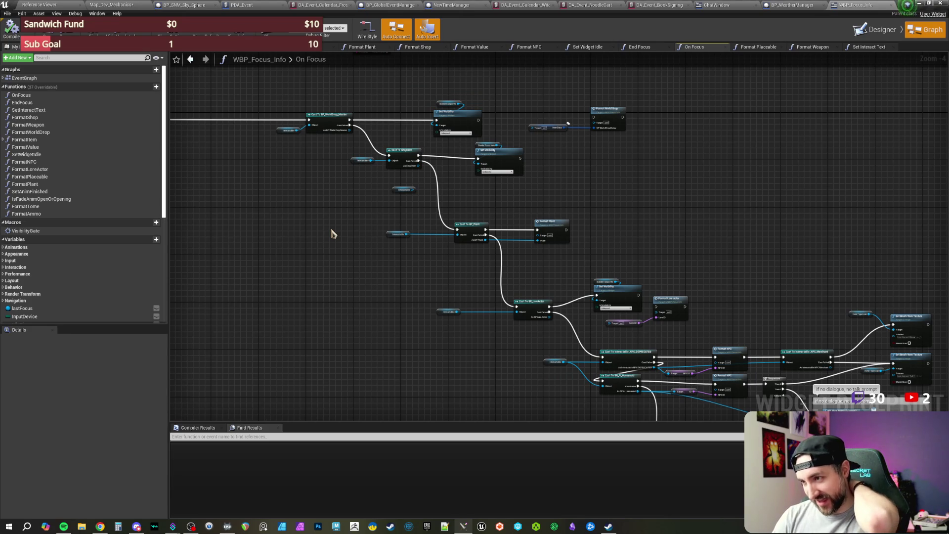
scroll(346, 263, up, 2)
mouse_move(265, 131)
mouse_down()
mouse_move(616, 242)
mouse_move(662, 275)
mouse_move(634, 195)
mouse_up()
drag(424, 237, 689, 272)
drag(683, 313, 621, 248)
mouse_move(425, 258)
mouse_down()
mouse_move(699, 318)
mouse_move(741, 240)
mouse_up()
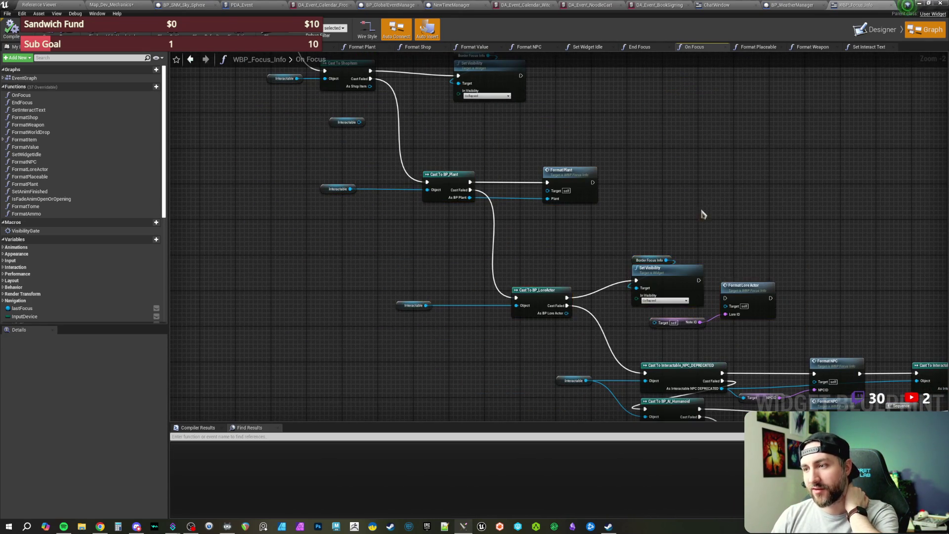
scroll(741, 239, down, 2)
drag(642, 257, 583, 165)
scroll(593, 166, down, 1)
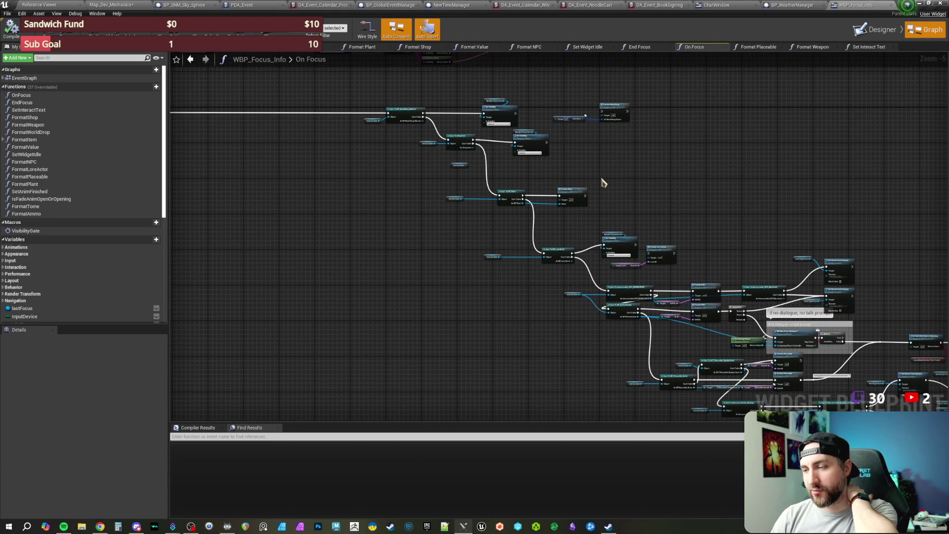
mouse_move(583, 180)
mouse_down()
mouse_move(684, 282)
mouse_move(670, 282)
mouse_up()
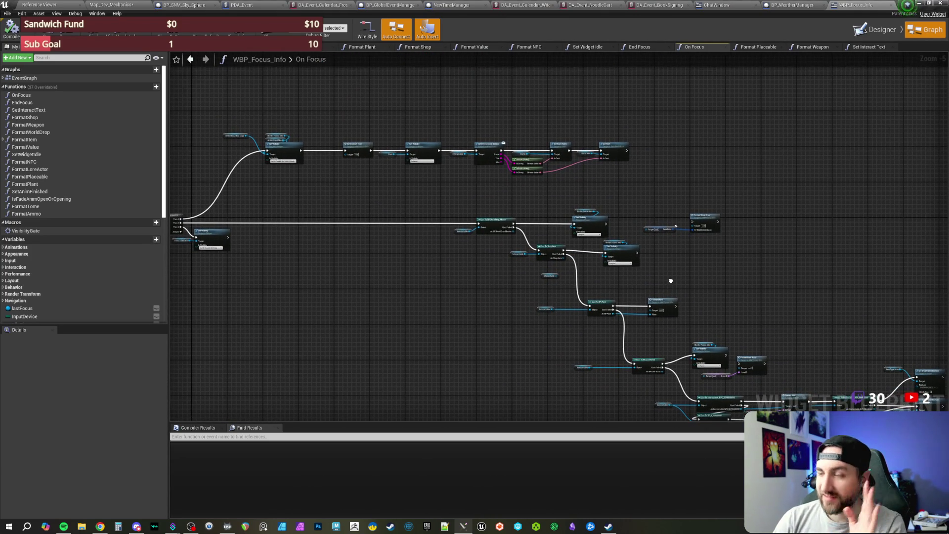
Check the BP_WorldDrop_Master and ShopItem casts, then switch to the Designer layout.
drag(421, 282, 474, 292)
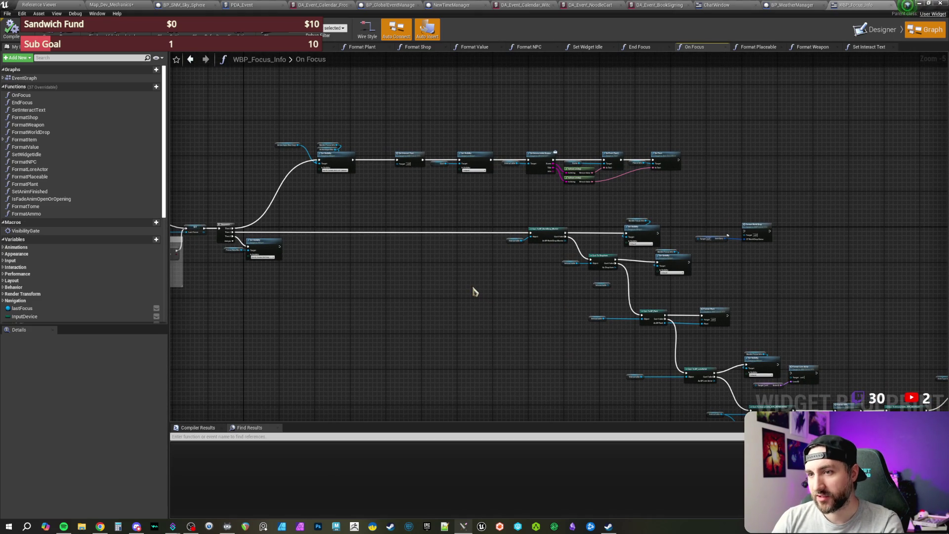
scroll(333, 269, up, 4)
drag(305, 100, 453, 228)
click(460, 169)
drag(460, 169, 427, 217)
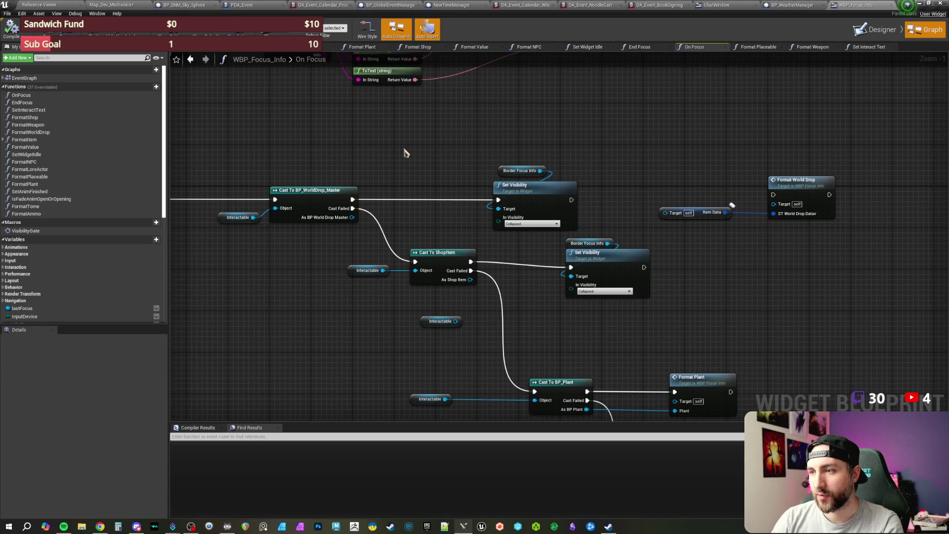
click(862, 32)
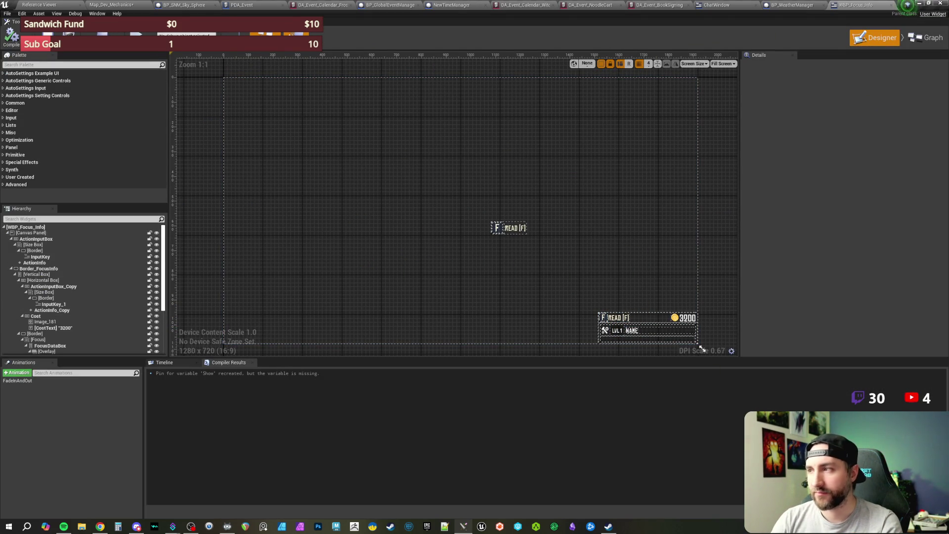
Return to the On Focus graph, pan out to its entry node, then to the Set Visibility and cast nodes.
click(925, 37)
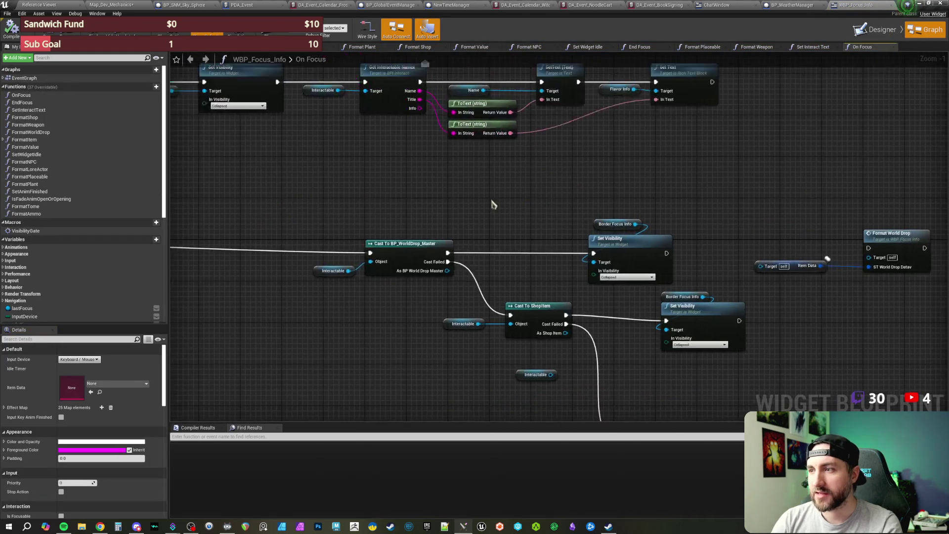
drag(413, 207, 451, 220)
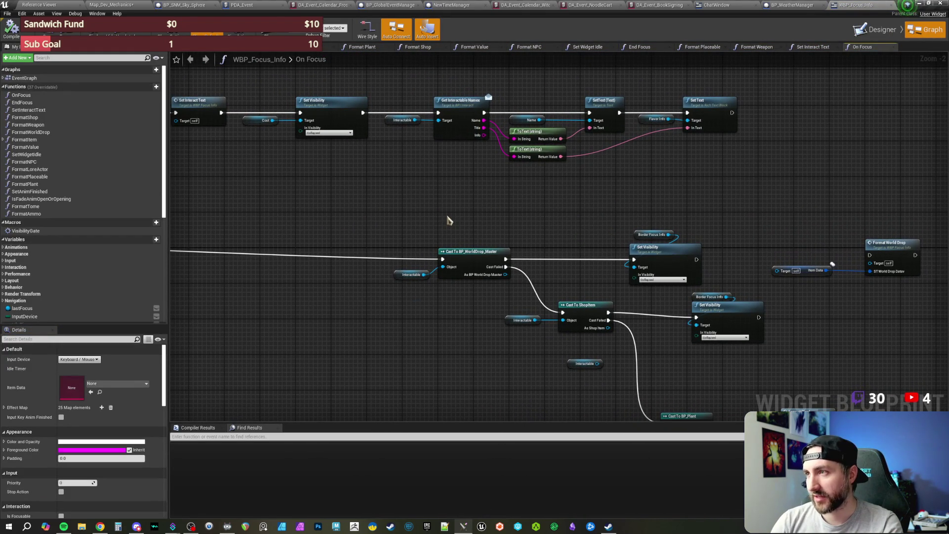
mouse_move(449, 220)
mouse_down()
mouse_move(499, 244)
mouse_move(625, 239)
mouse_up()
scroll(496, 244, down, 1)
scroll(625, 239, down, 1)
mouse_move(462, 248)
mouse_down()
mouse_move(553, 237)
mouse_move(524, 190)
mouse_move(608, 187)
mouse_up()
scroll(525, 190, up, 1)
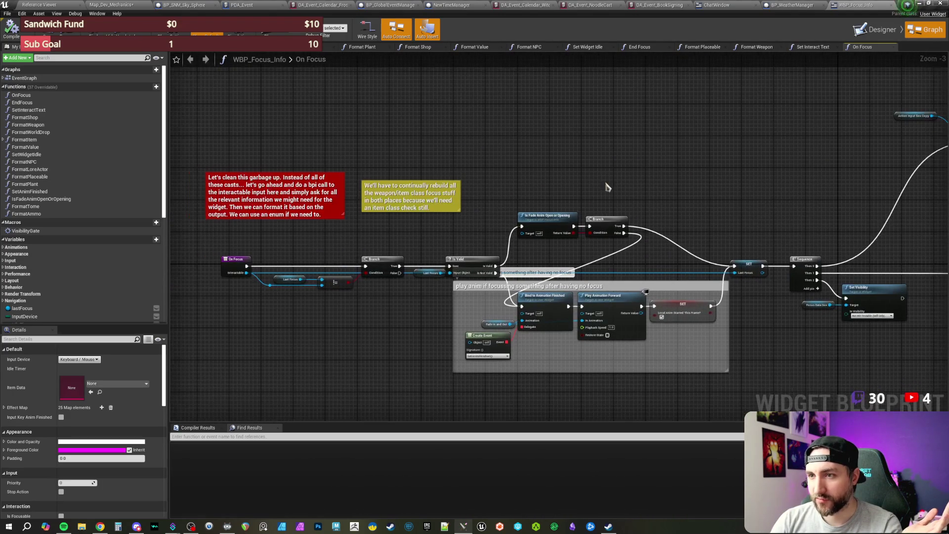
drag(775, 183, 350, 190)
drag(769, 222, 537, 212)
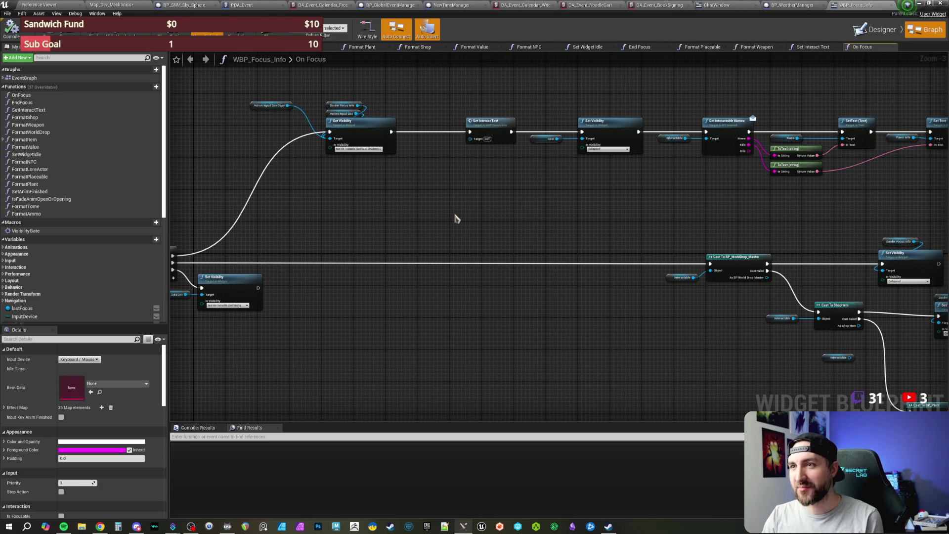
scroll(509, 222, down, 1)
scroll(444, 229, up, 1)
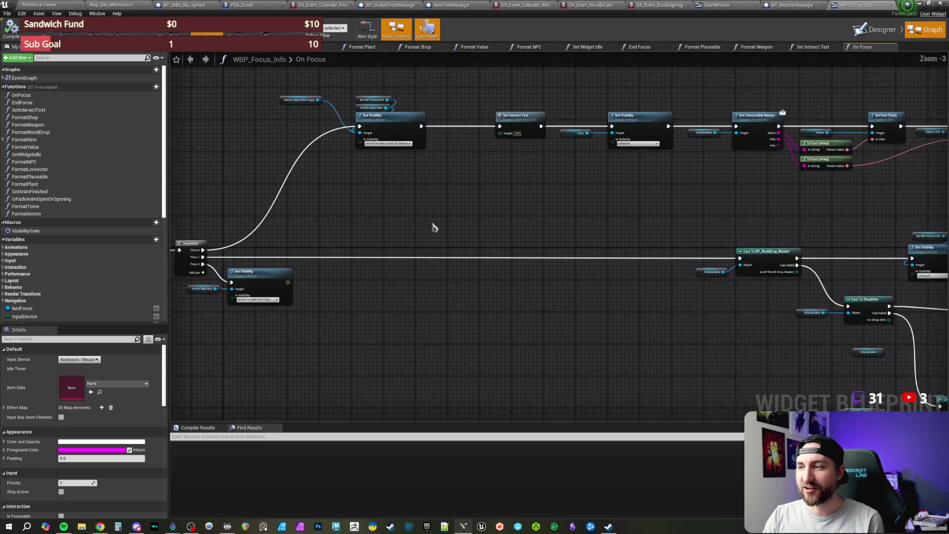
drag(439, 228, 438, 225)
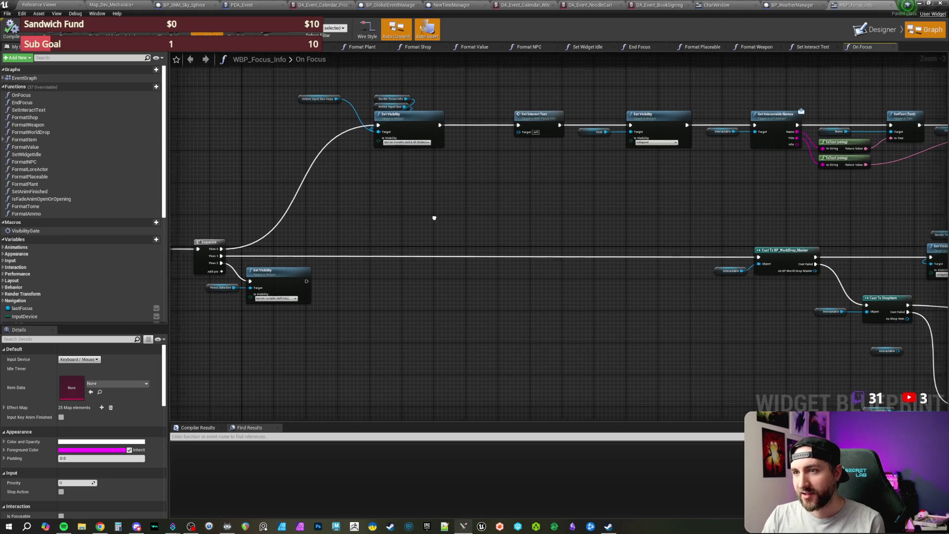
drag(430, 215, 466, 225)
drag(237, 203, 477, 223)
mouse_move(349, 184)
mouse_down()
mouse_move(499, 185)
mouse_move(194, 201)
mouse_up()
drag(598, 219, 515, 201)
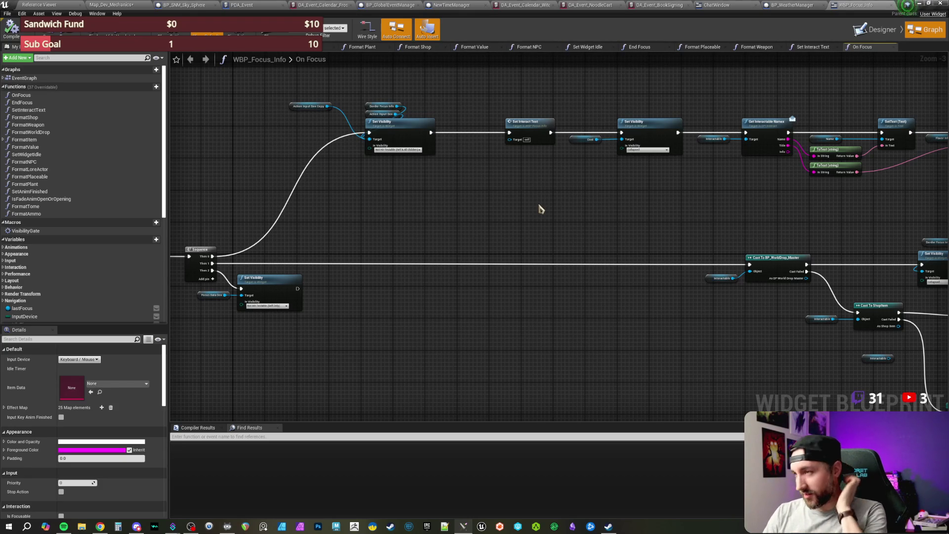
key(alt+shift+r)
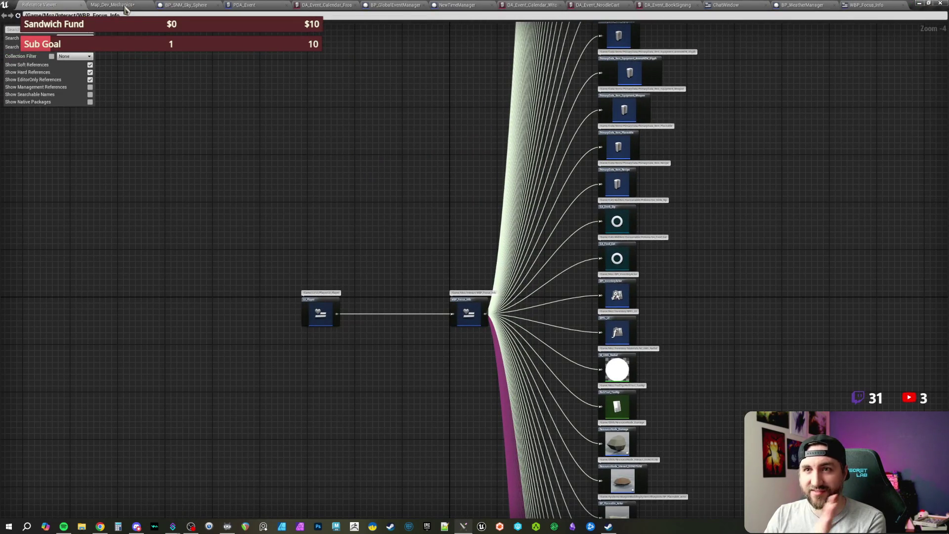
From the Map_Dev_Mechanics level, search Content for 'player component' and open C_PlayerComponent.
click(108, 5)
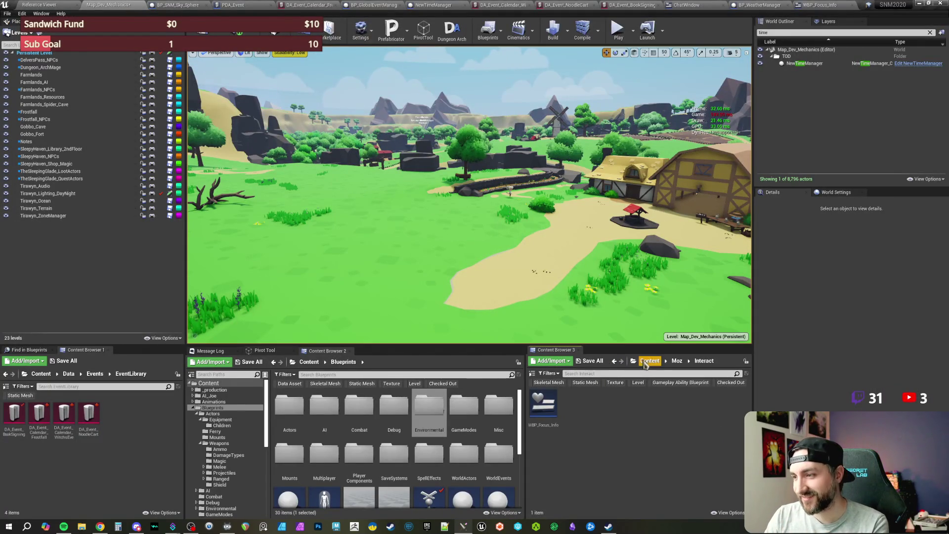
click(649, 360)
click(595, 373)
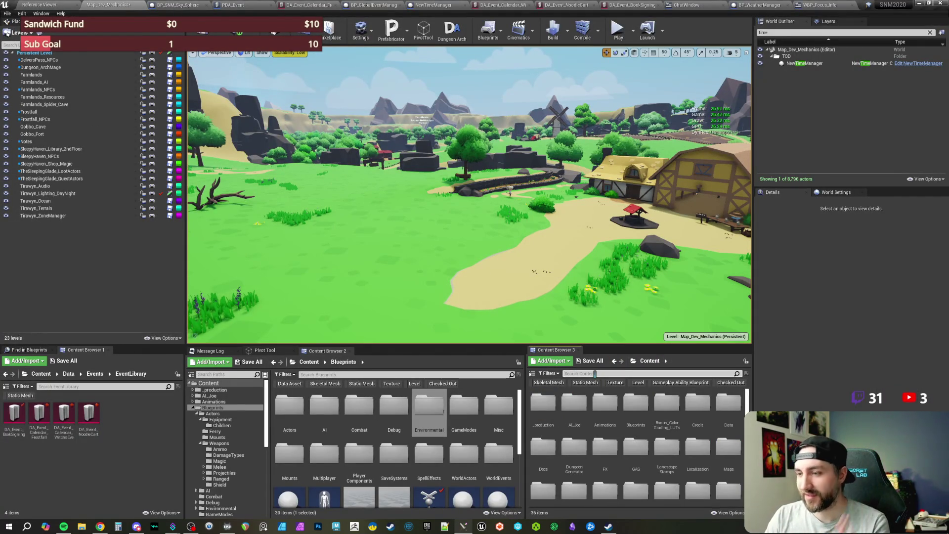
text(player component)
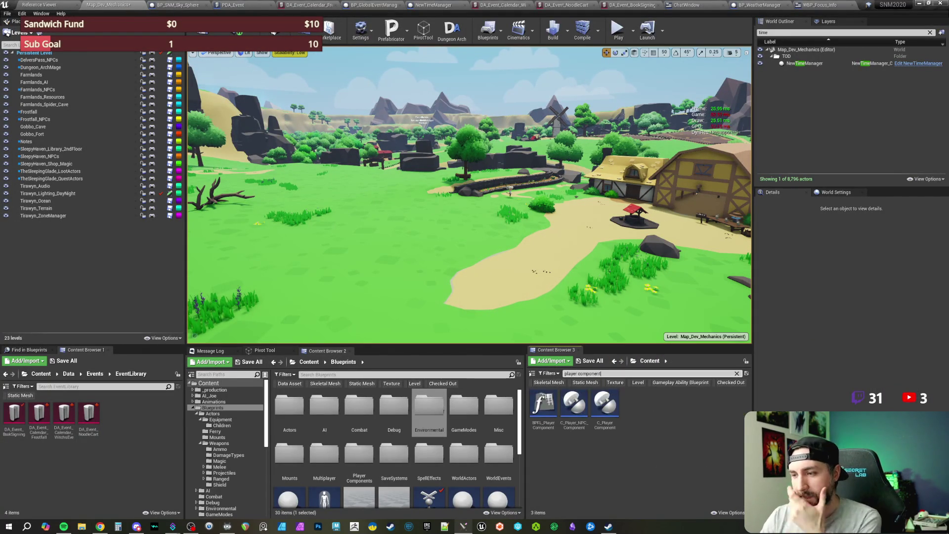
double_click(612, 416)
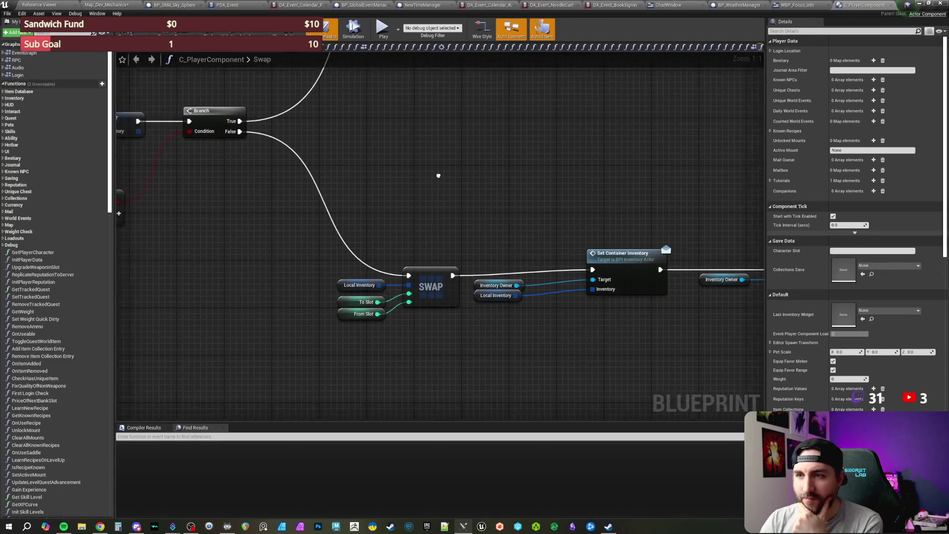
Show C_PlayerComponent's Save Skills graph, pan across it, then open its RPC graph.
right_click(148, 55)
click(187, 78)
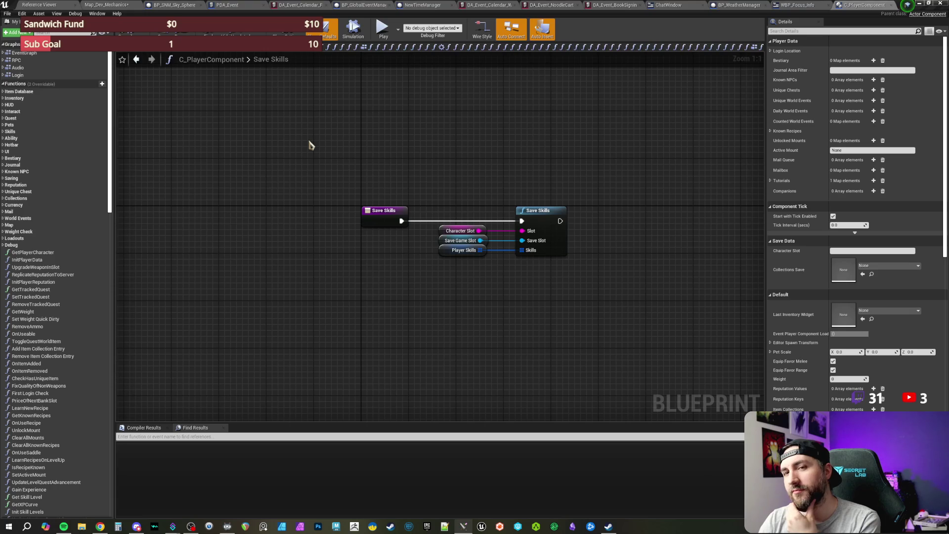
mouse_move(233, 121)
mouse_down()
mouse_move(305, 133)
mouse_move(237, 120)
mouse_up()
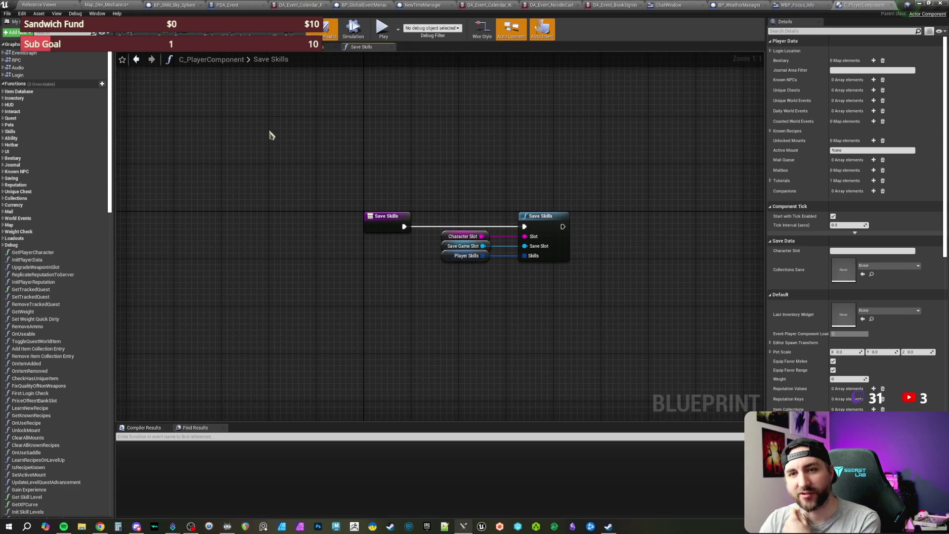
drag(293, 135, 307, 152)
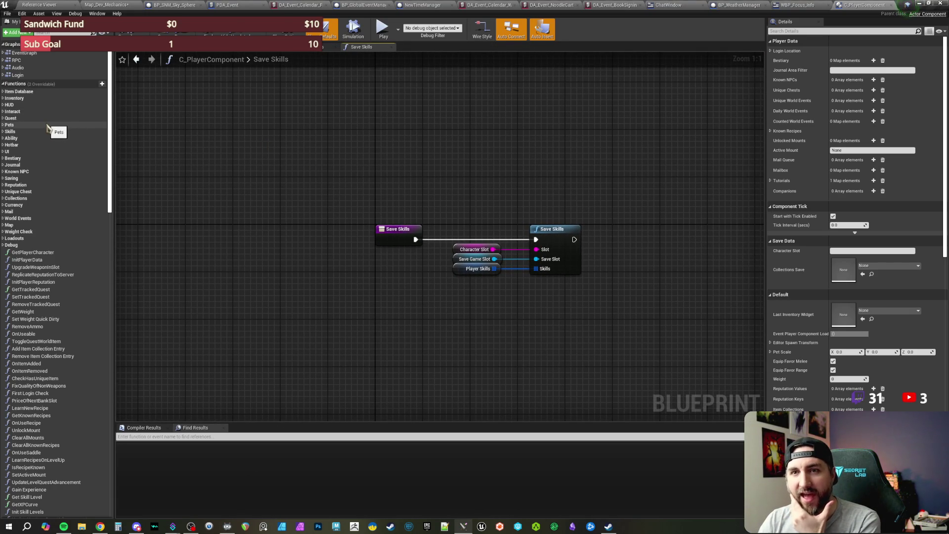
click(24, 61)
double_click(25, 61)
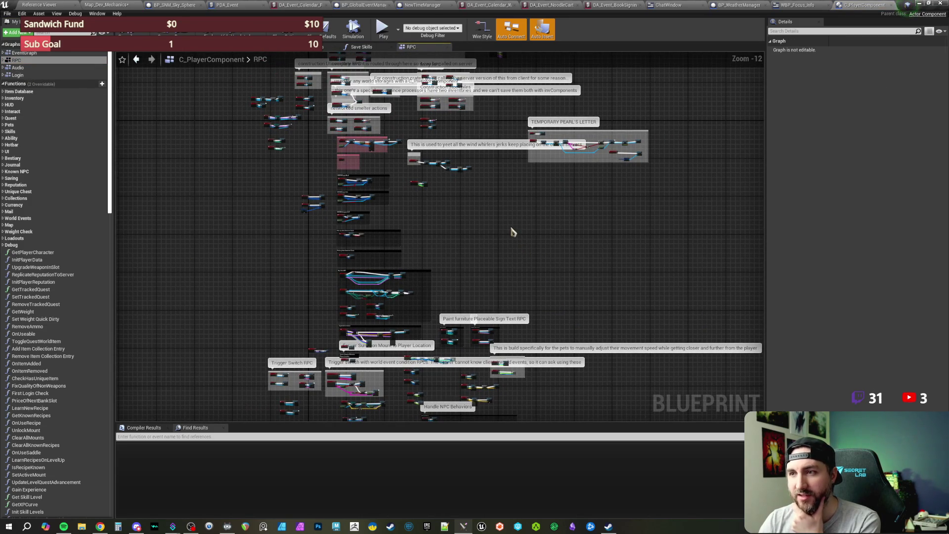
Pan the RPC graph to review its upper and lower node groups.
mouse_move(511, 233)
mouse_down()
mouse_move(503, 242)
mouse_move(506, 366)
mouse_move(513, 131)
mouse_up()
mouse_move(557, 313)
mouse_down()
mouse_move(556, 169)
mouse_move(532, 183)
mouse_move(521, 287)
mouse_up()
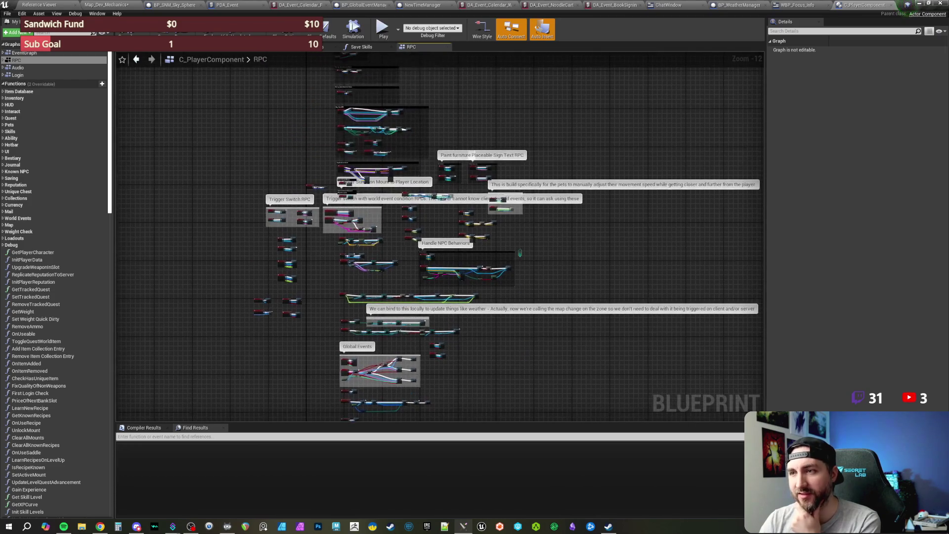
mouse_move(494, 131)
mouse_down()
mouse_move(503, 241)
mouse_move(494, 322)
mouse_move(454, 356)
mouse_up()
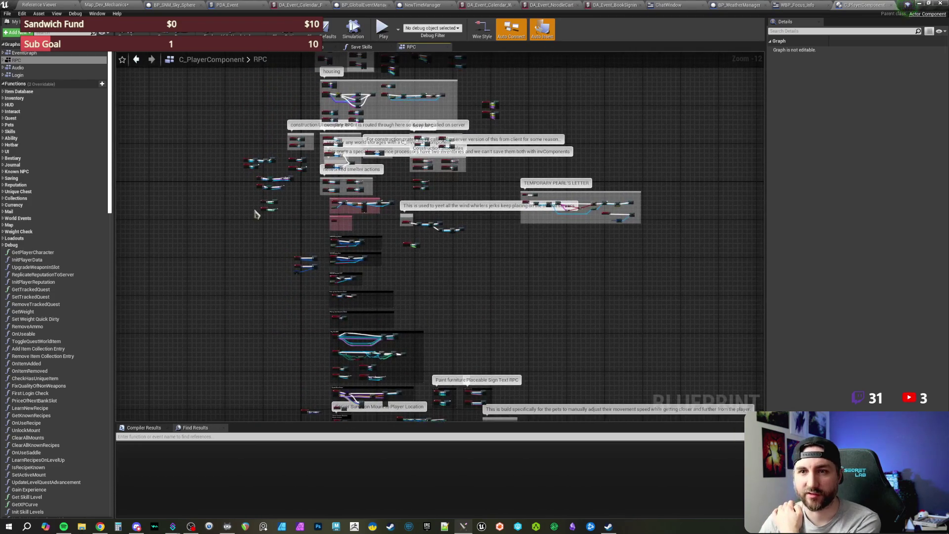
drag(211, 148, 217, 173)
In the Audio graph, inspect the PlaySoundLocation event and Play Sound at Location node.
double_click(22, 68)
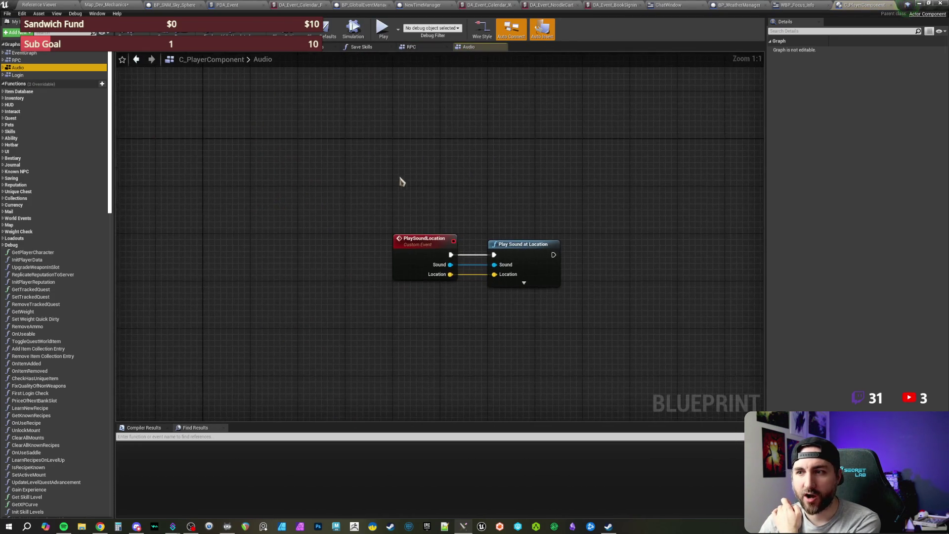
scroll(332, 155, down, 5)
scroll(342, 210, up, 9)
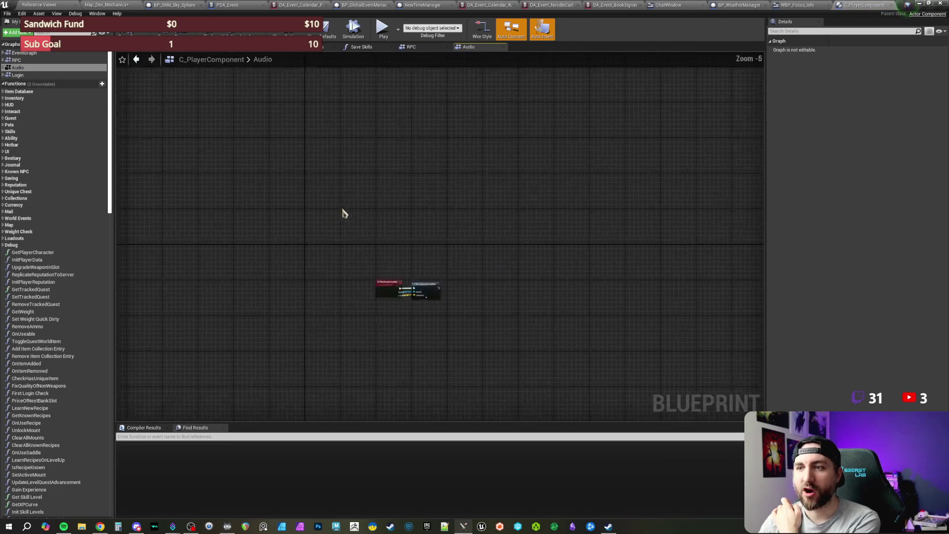
scroll(403, 191, up, 2)
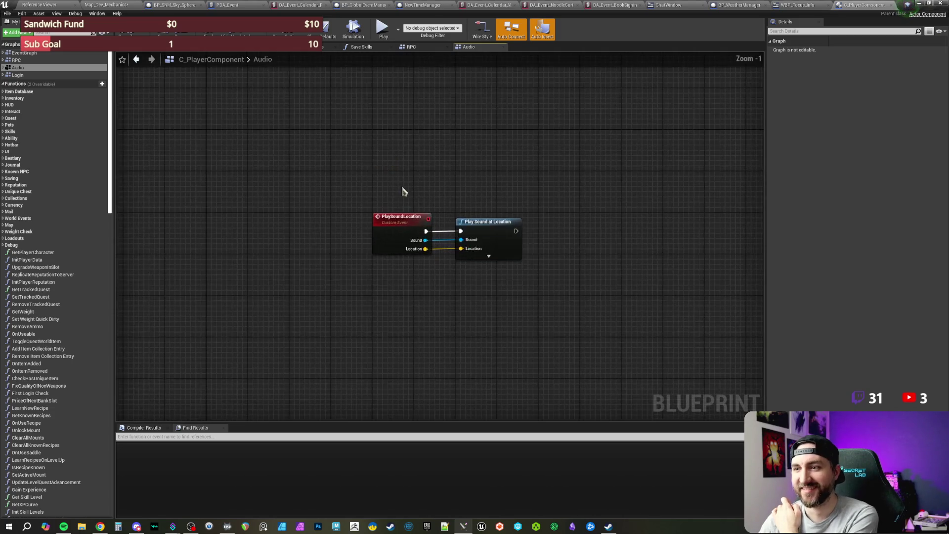
drag(388, 165, 478, 272)
click(383, 152)
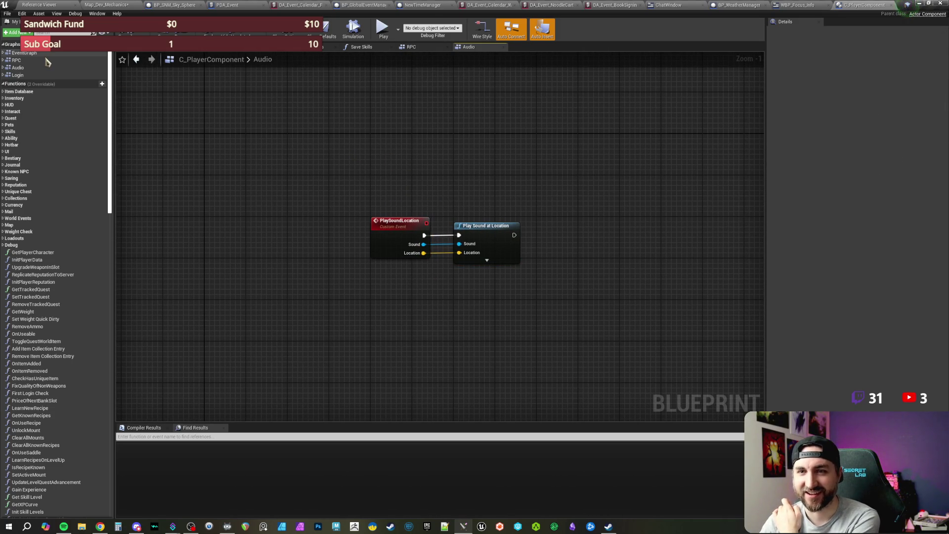
drag(376, 168, 527, 328)
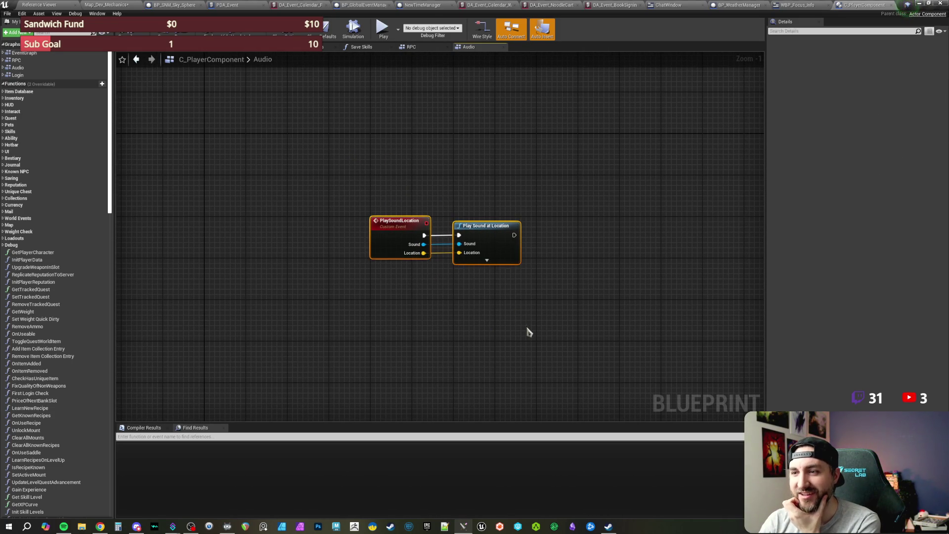
click(475, 202)
click(440, 257)
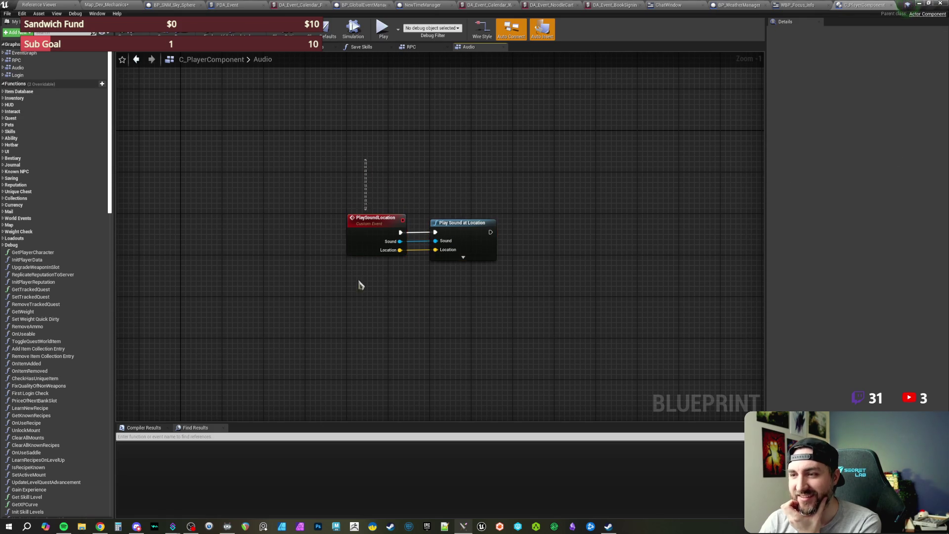
mouse_move(429, 176)
mouse_down()
mouse_move(485, 318)
mouse_move(420, 153)
mouse_up()
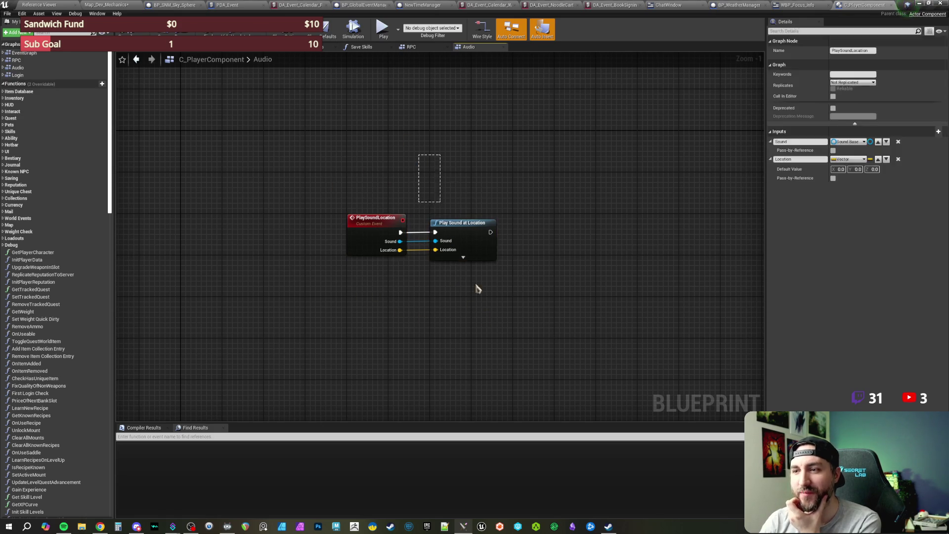
click(402, 182)
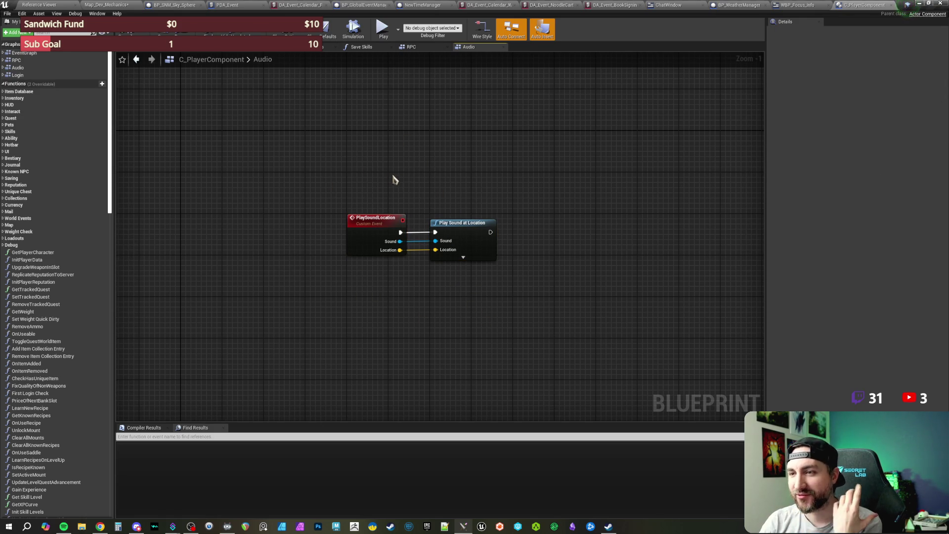
key(Home)
Open the full Event Graph and look around it.
double_click(61, 53)
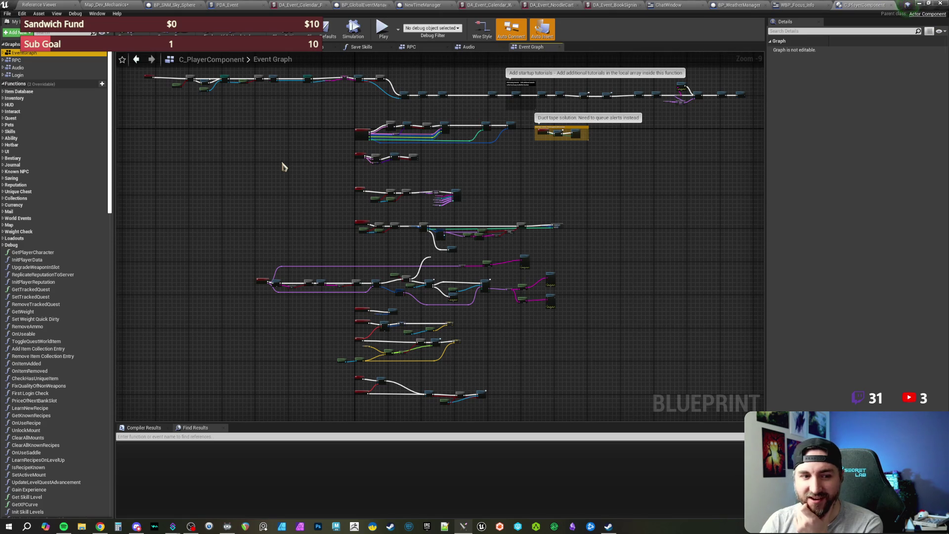
mouse_move(282, 163)
mouse_down()
mouse_move(316, 193)
mouse_move(346, 259)
mouse_move(314, 131)
mouse_up()
scroll(314, 132, down, 2)
Open the Login graph and look across it.
scroll(324, 214, up, 2)
double_click(18, 75)
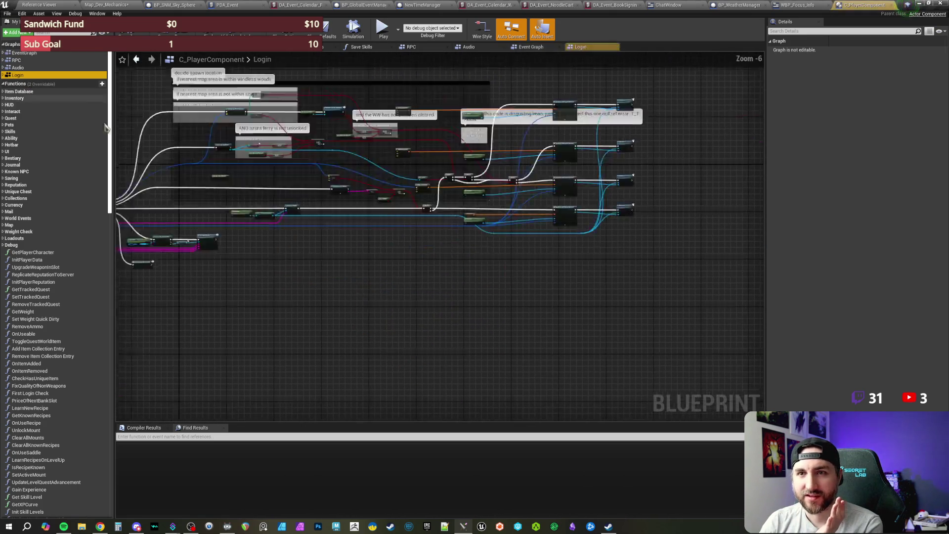
mouse_move(226, 186)
mouse_down()
mouse_move(265, 186)
mouse_move(222, 184)
mouse_up()
scroll(214, 184, down, 3)
scroll(213, 184, up, 4)
Expand the Item Database, Inventory (Operations, Sub, UI), Equipment, Gold, Weight and Hotbar categories.
click(3, 92)
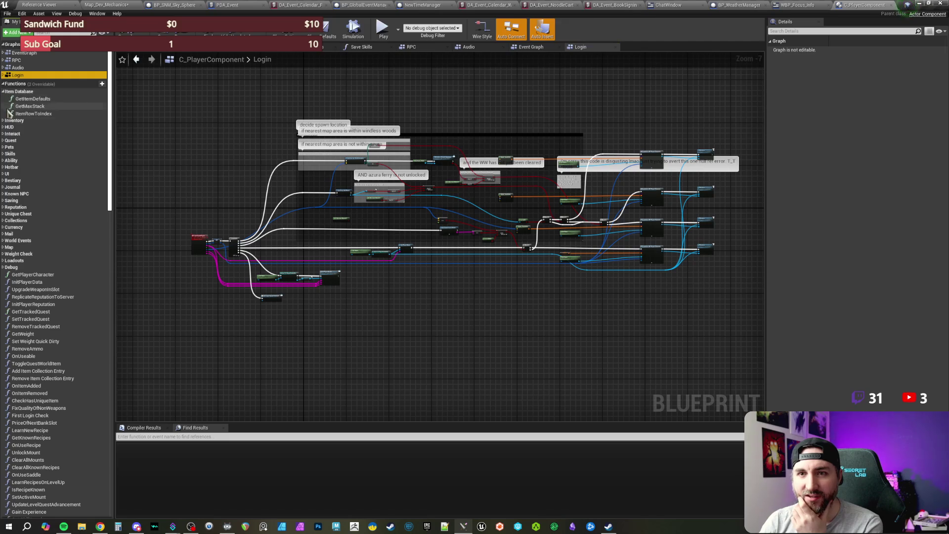
click(3, 121)
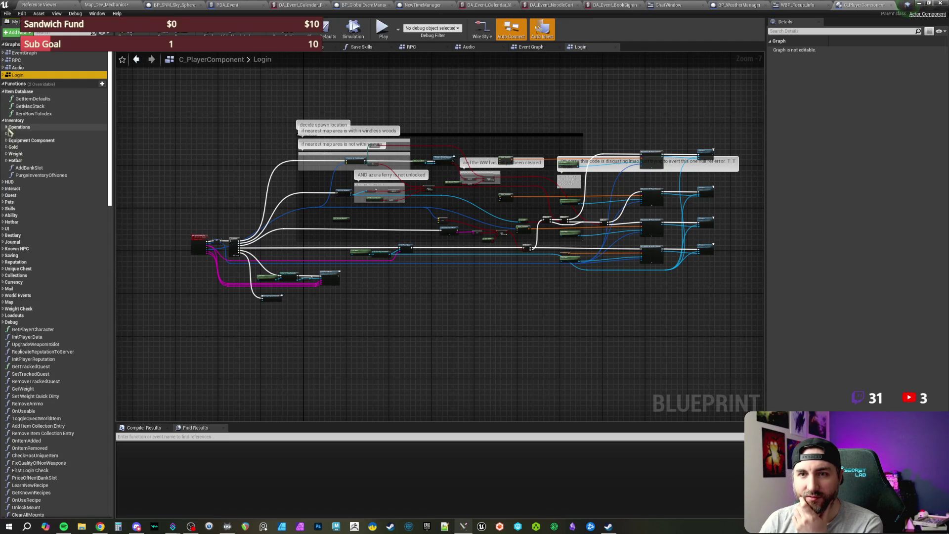
click(6, 127)
click(10, 140)
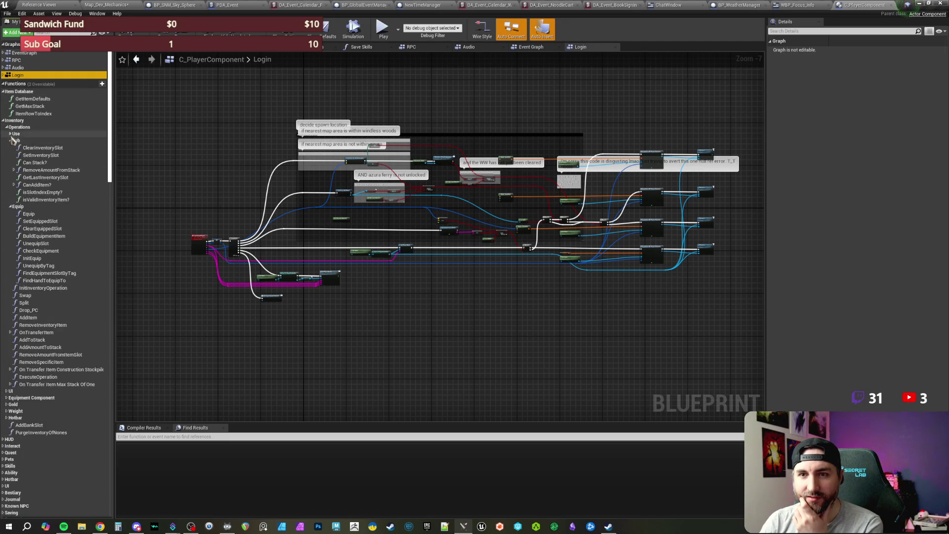
scroll(9, 304, down, 5)
click(6, 296)
scroll(7, 289, down, 2)
click(6, 280)
click(7, 293)
click(7, 315)
click(7, 337)
Expand the HUD, Interact, OnInteractLoreActor, Pets and Quest (Dialogue, Operations) categories.
scroll(7, 296, down, 8)
click(4, 230)
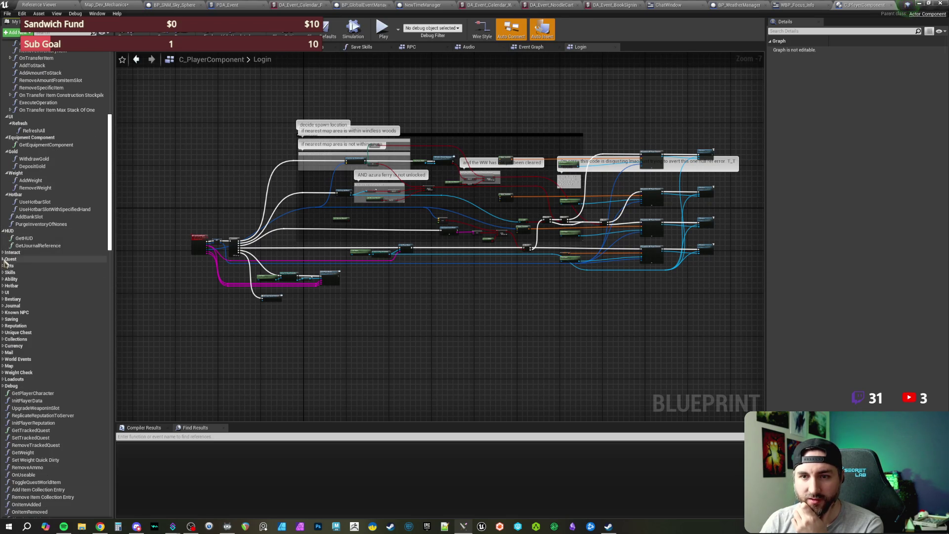
click(4, 253)
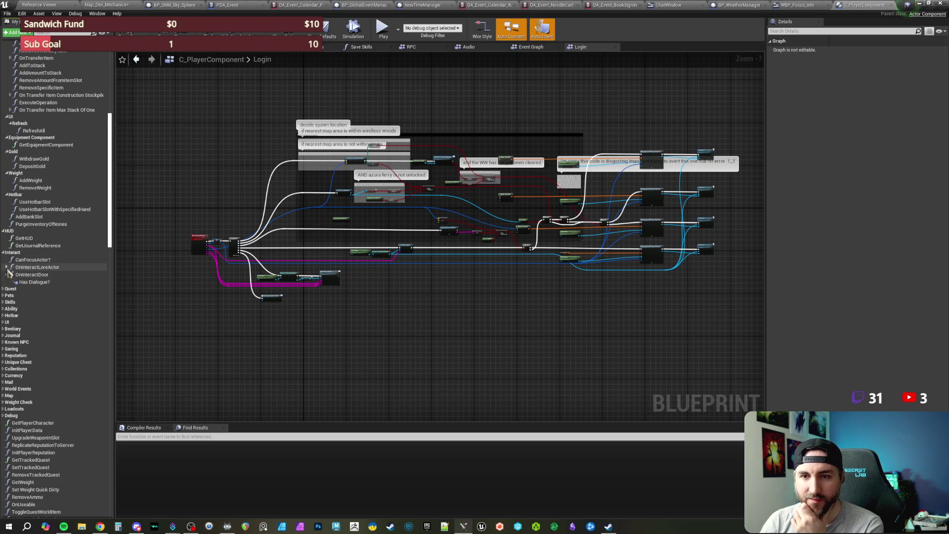
click(6, 267)
click(3, 310)
click(3, 303)
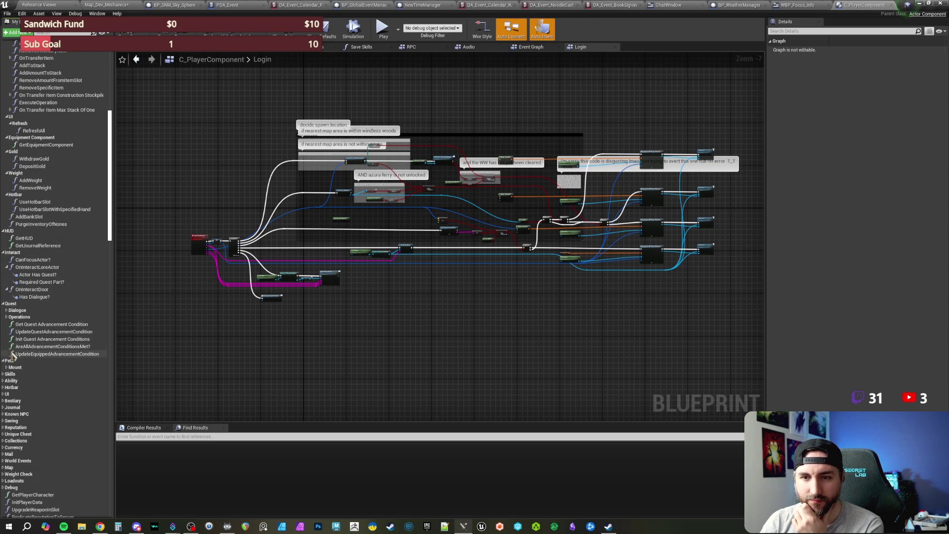
click(6, 310)
click(6, 339)
Expand the Known NPC, Journal, UI, Skills, Ability and Hotbar categories.
scroll(17, 337, down, 7)
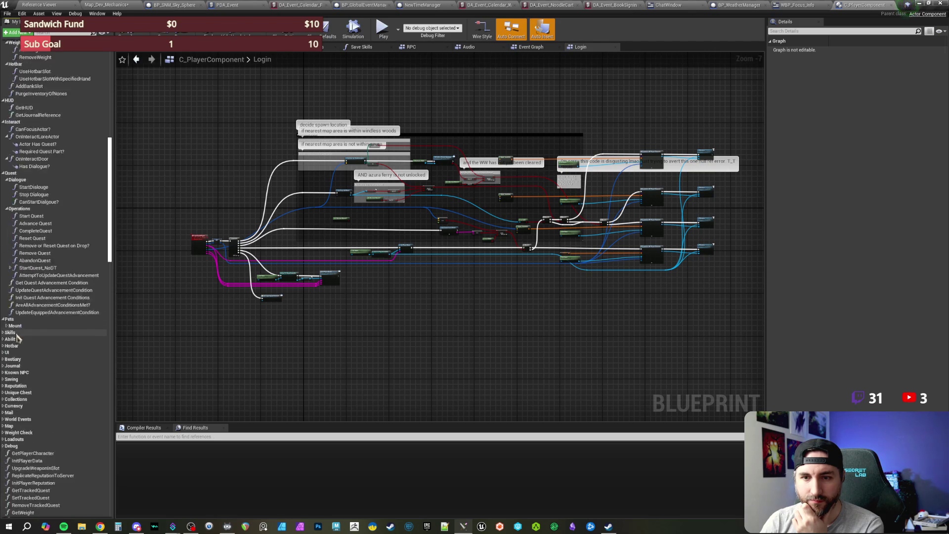
scroll(17, 337, down, 3)
click(3, 314)
click(3, 307)
click(3, 293)
click(3, 287)
click(3, 280)
click(3, 273)
Expand the Mount category, review the Saving functions, and return to the Reference Viewer.
scroll(32, 310, down, 5)
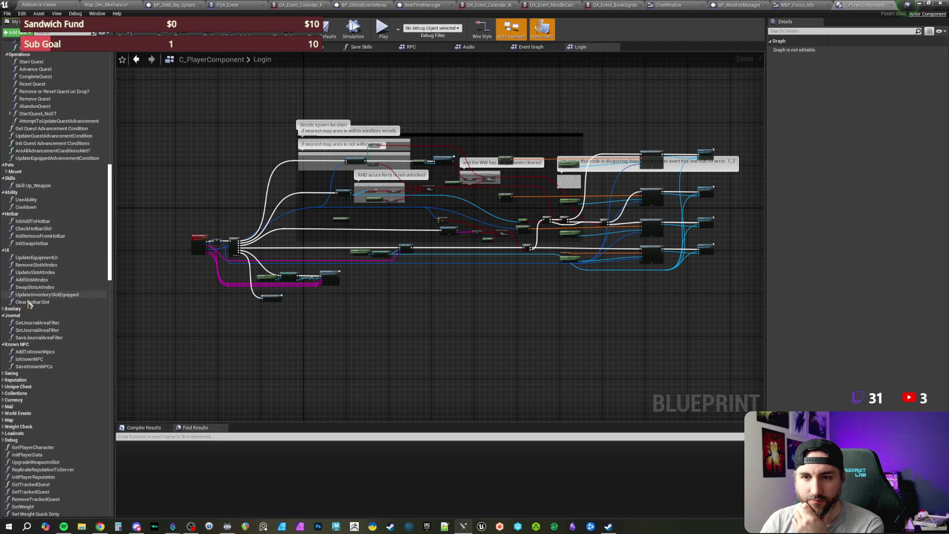
click(5, 161)
scroll(7, 238, down, 3)
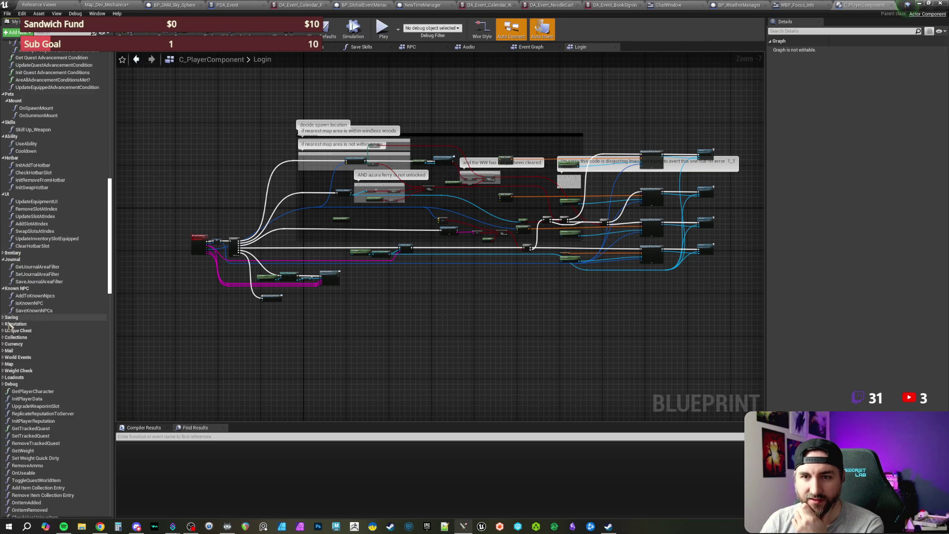
scroll(49, 247, down, 5)
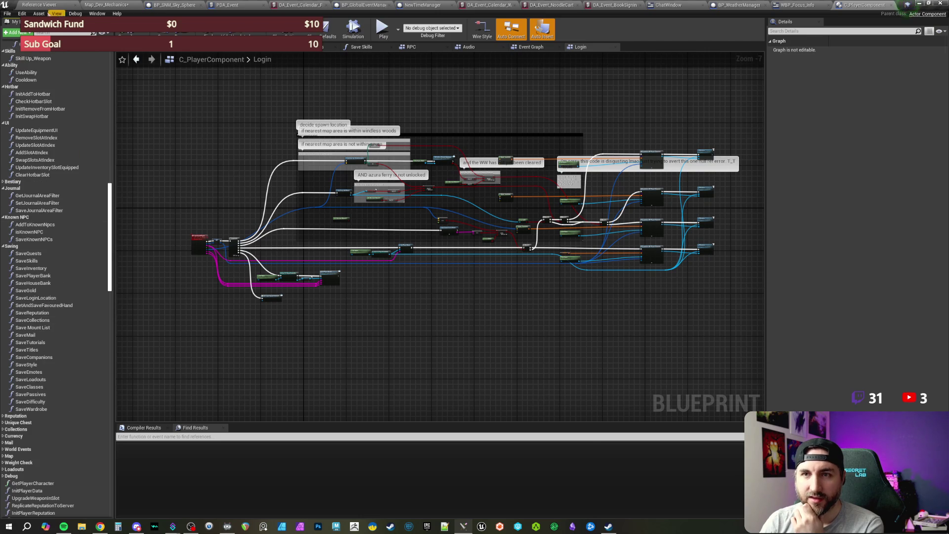
click(40, 5)
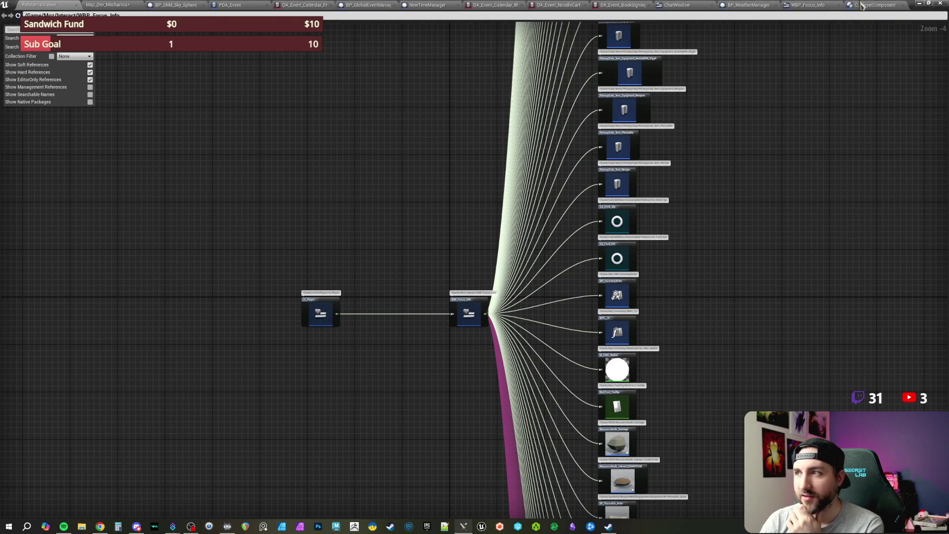
Check the C_PlayerComponent asset actions, then pan the reference graph up and down.
click(111, 6)
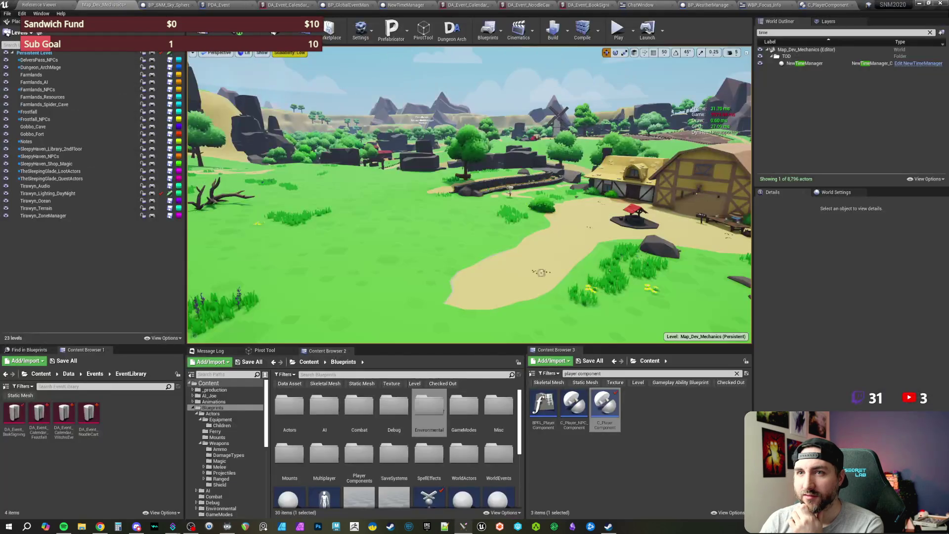
right_click(599, 415)
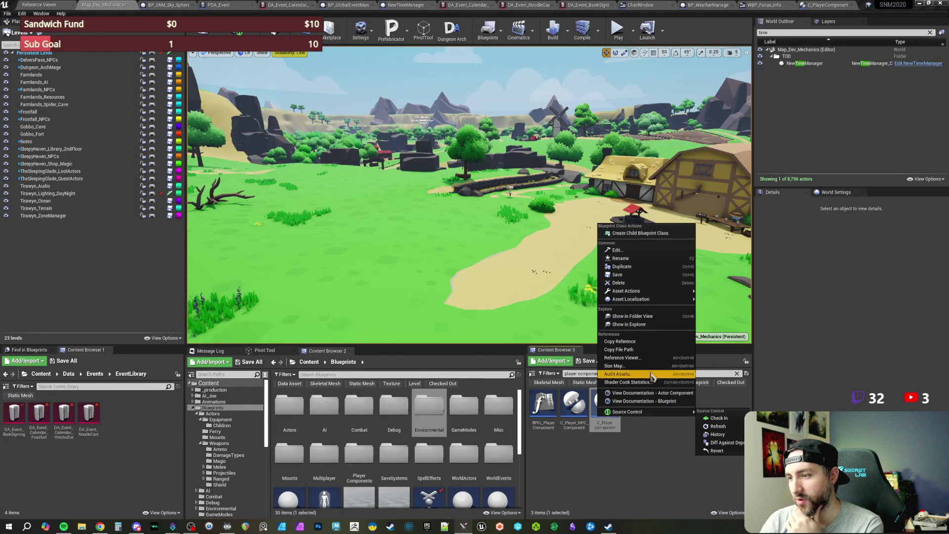
click(628, 349)
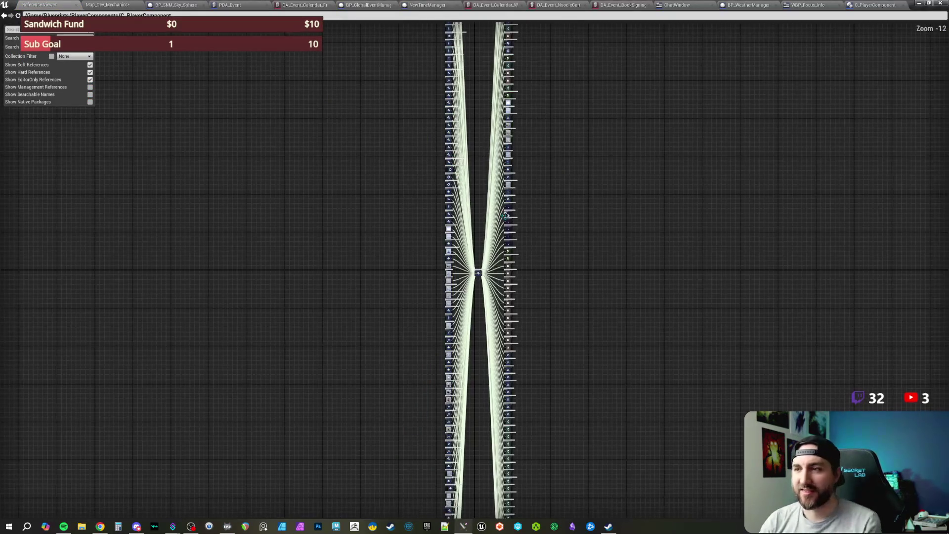
mouse_move(567, 287)
mouse_down()
mouse_move(557, 260)
mouse_move(568, 53)
mouse_move(572, 294)
mouse_up()
mouse_move(561, 157)
mouse_down()
mouse_move(568, 325)
mouse_move(567, 245)
mouse_up()
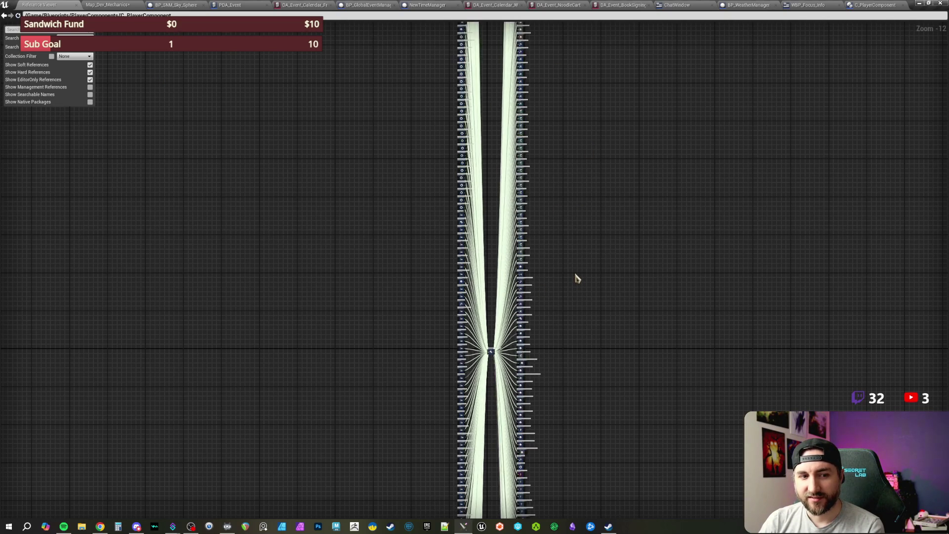
Refresh the reference graph with F5, review its node columns, and collapse excess references.
key(F5)
mouse_move(595, 256)
mouse_down()
mouse_move(592, 112)
mouse_move(577, 314)
mouse_move(568, 156)
mouse_move(553, 364)
mouse_move(555, 332)
mouse_up()
drag(559, 227, 566, 305)
drag(598, 214, 595, 320)
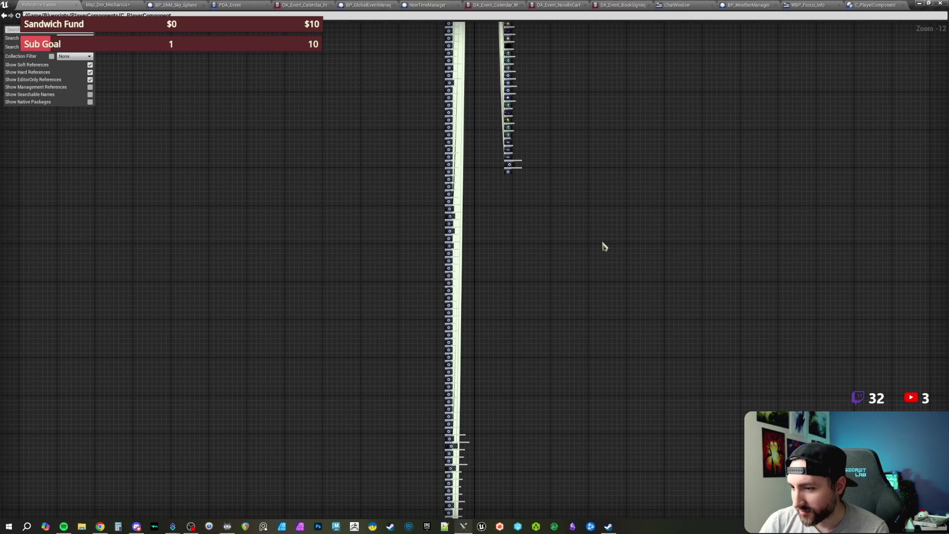
drag(604, 245, 600, 403)
drag(606, 185, 611, 320)
mouse_move(621, 185)
mouse_down()
mouse_move(608, 349)
mouse_move(610, 229)
mouse_move(624, 307)
mouse_up()
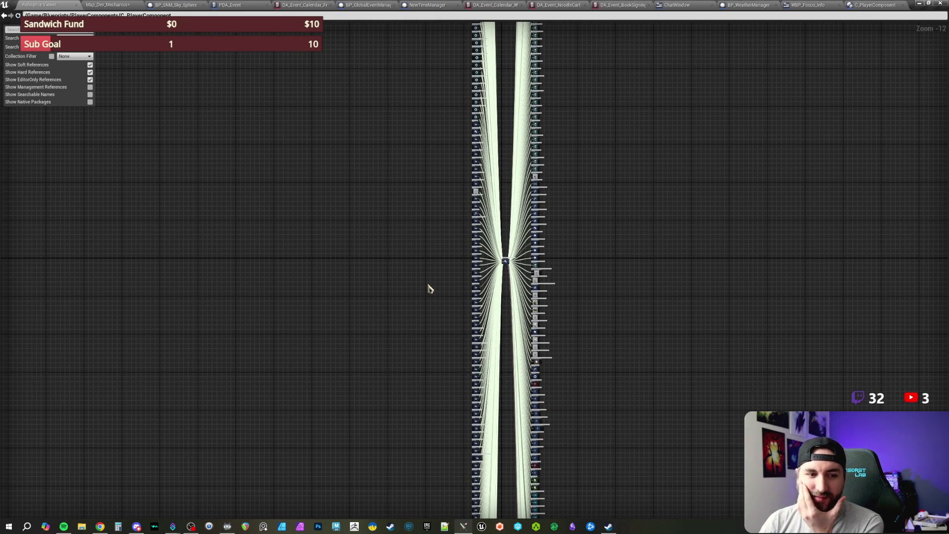
drag(396, 227, 395, 245)
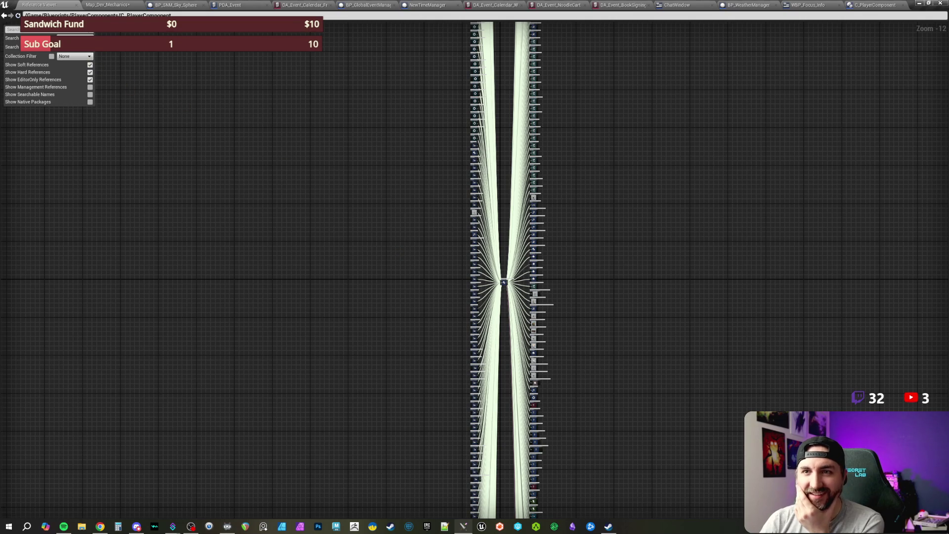
click(51, 47)
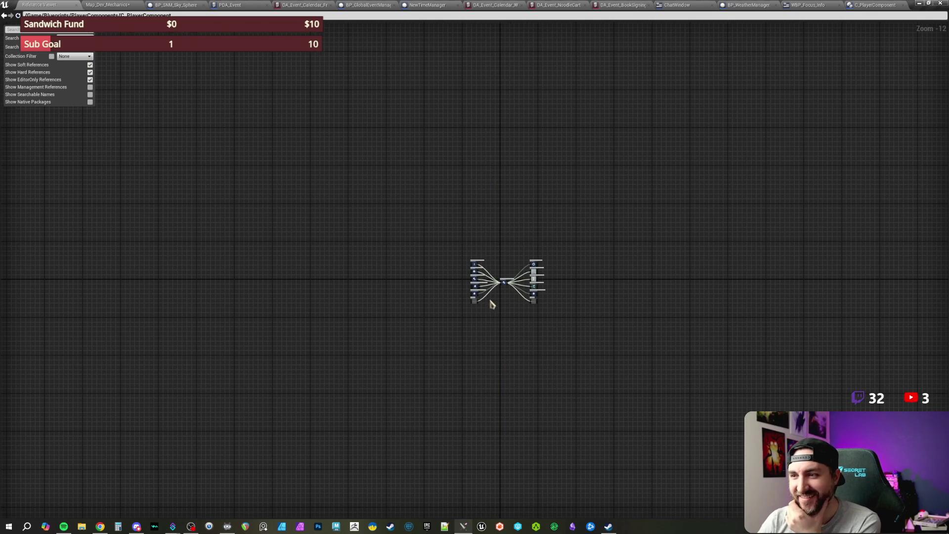
Select the collapsed nodes group, then bring up C_PlayerComponent's actions in Map_Dev_Mechanics.
scroll(499, 306, up, 12)
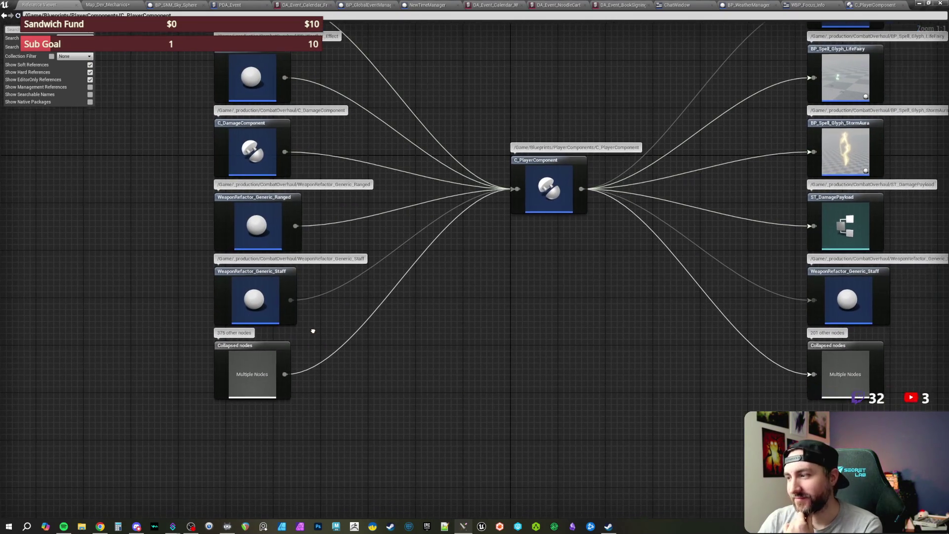
drag(930, 420, 783, 335)
drag(564, 292, 555, 328)
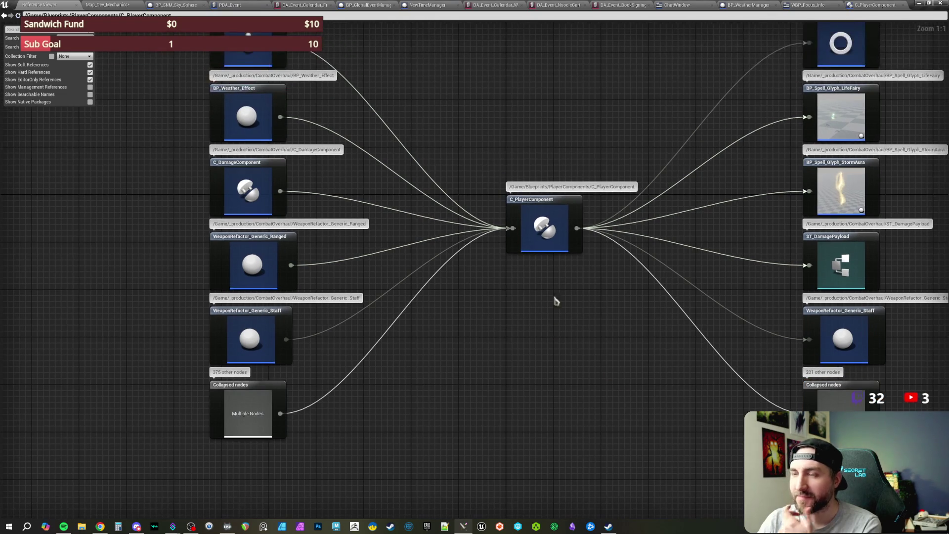
drag(519, 155, 484, 174)
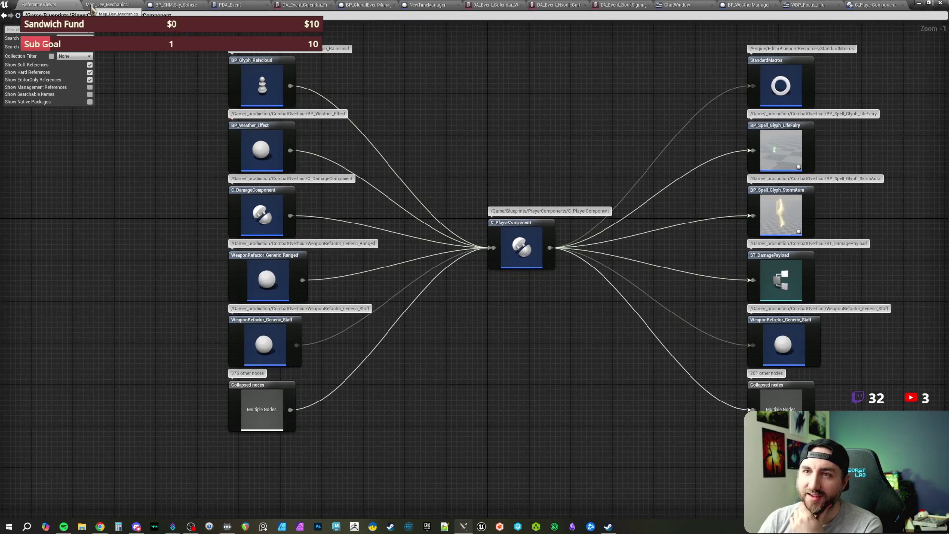
click(106, 5)
right_click(604, 417)
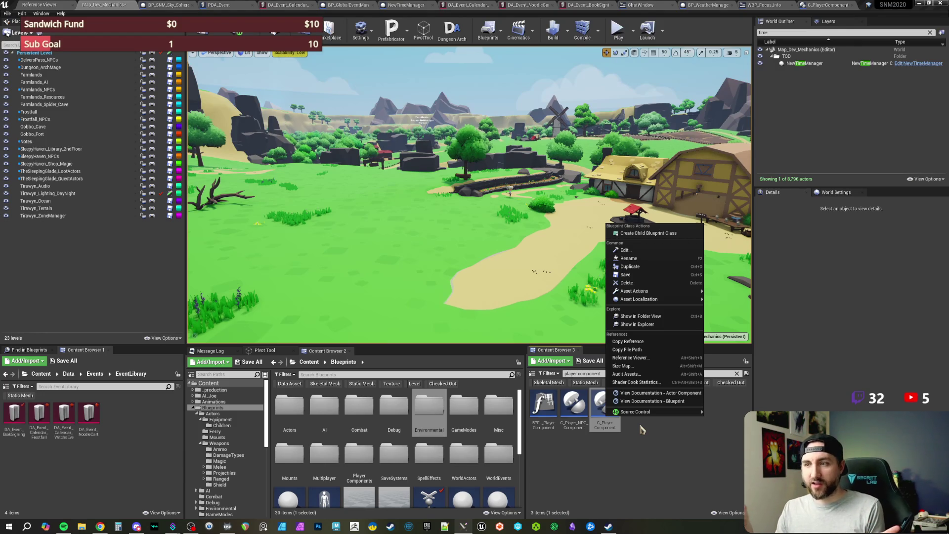
Open C_PlayerComponent's Size Map (797.5 MB on disk) as a floating window.
click(622, 366)
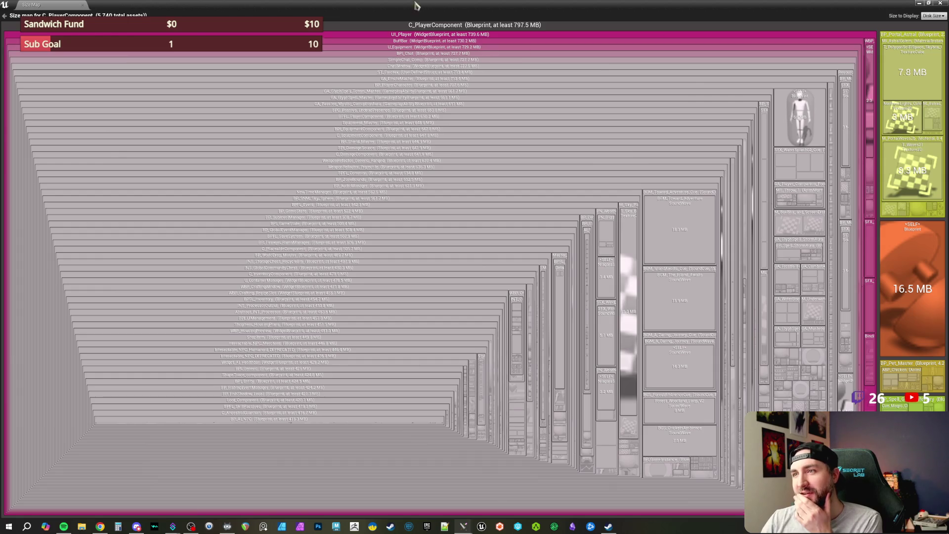
mouse_move(430, 9)
mouse_down()
mouse_move(392, 97)
mouse_move(435, 127)
mouse_up()
click(603, 133)
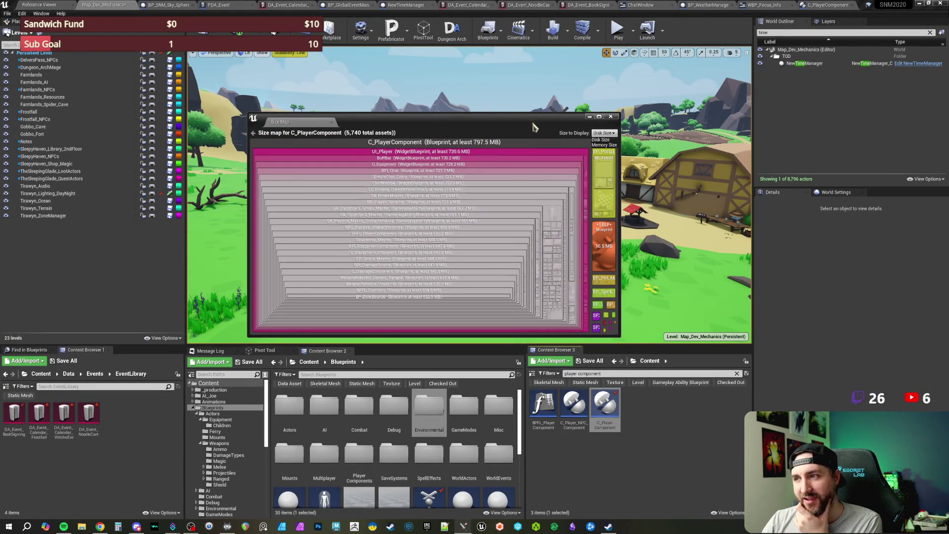
Switch the size map to Memory Size (691.9 MB), close it, and show the desktop.
drag(537, 124, 537, 132)
click(608, 153)
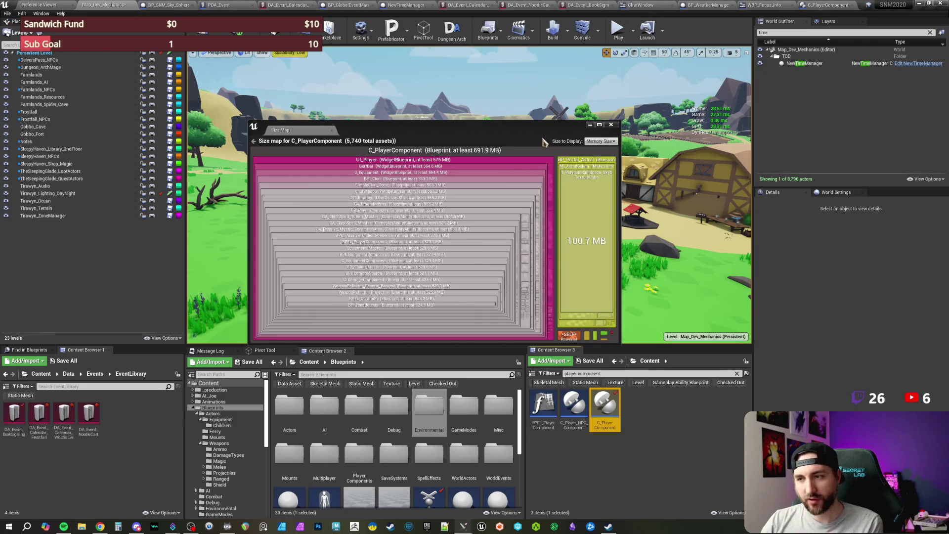
mouse_move(528, 133)
mouse_down()
mouse_move(508, 127)
mouse_move(519, 120)
mouse_up()
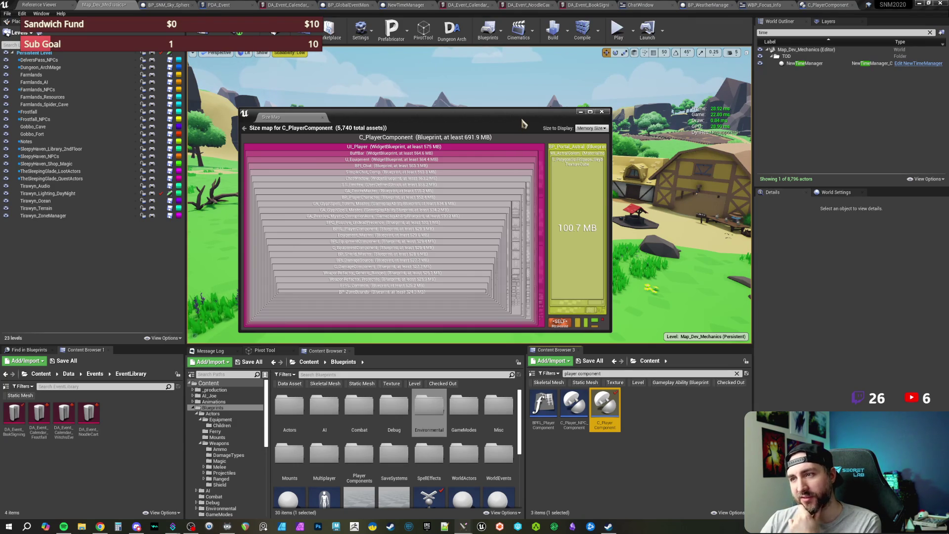
drag(521, 119, 523, 109)
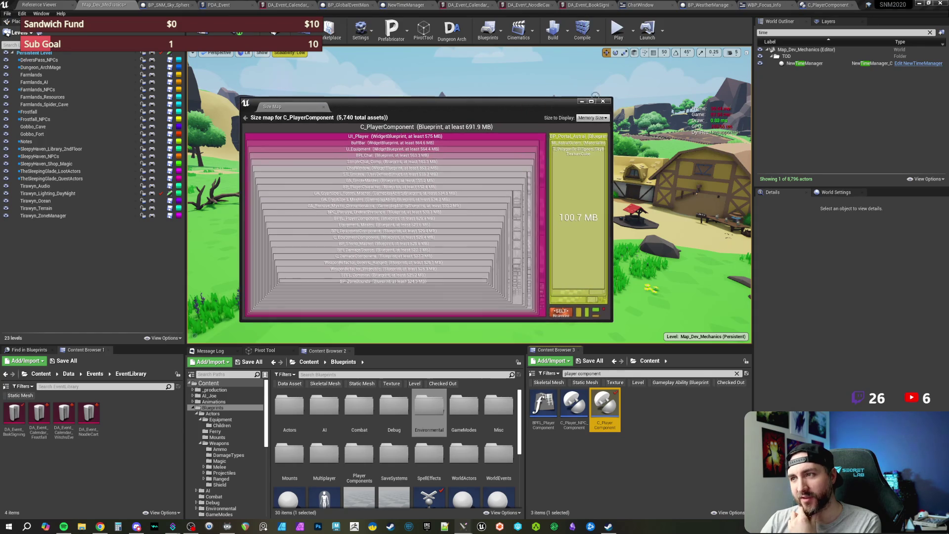
click(603, 100)
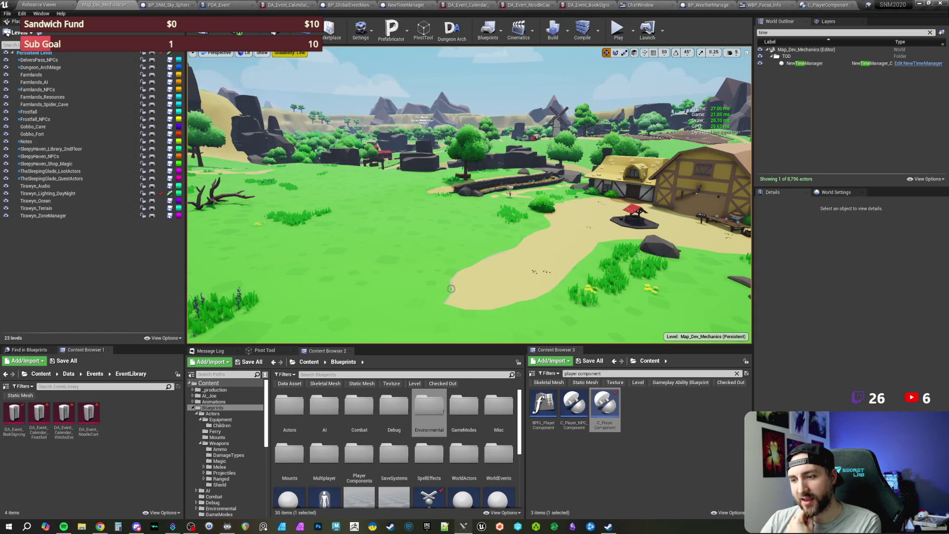
key(super+d)
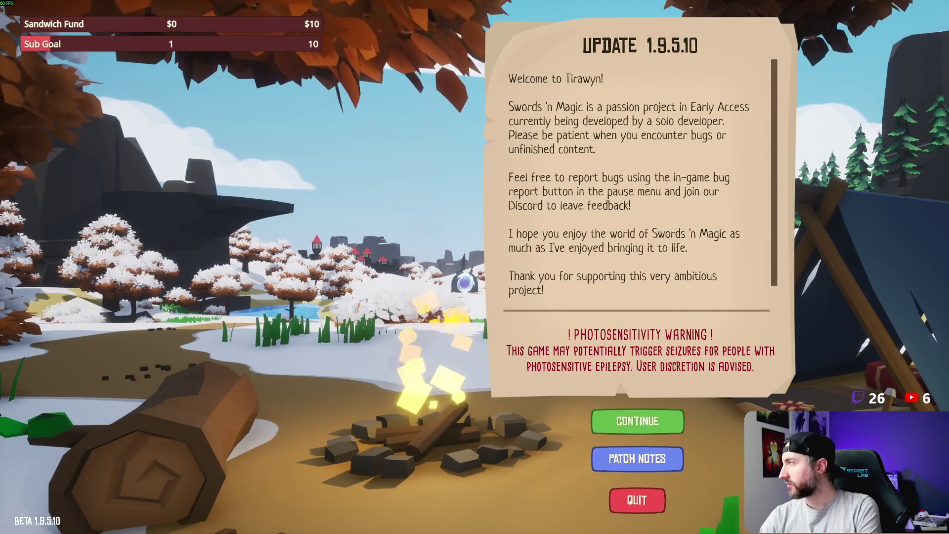
Continue past the update notice, select the Azai character, and play.
click(650, 421)
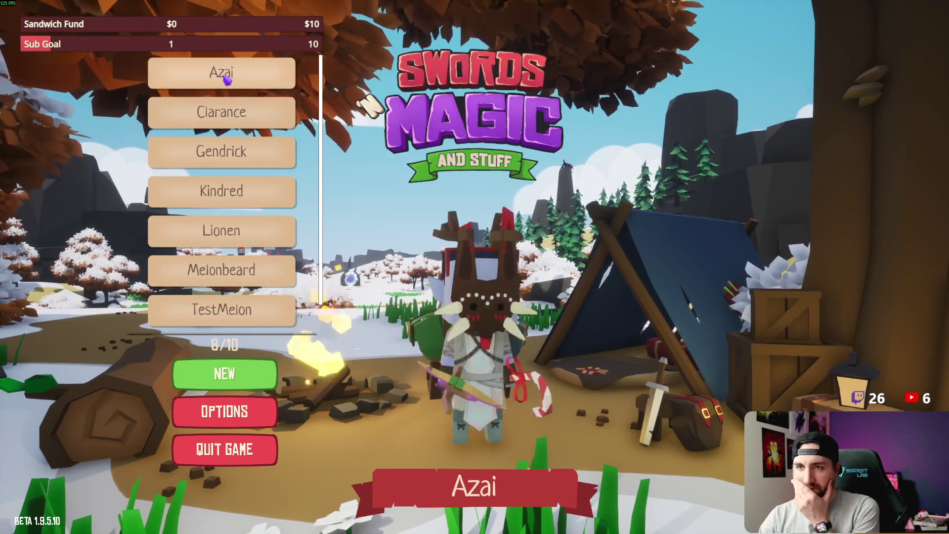
click(220, 72)
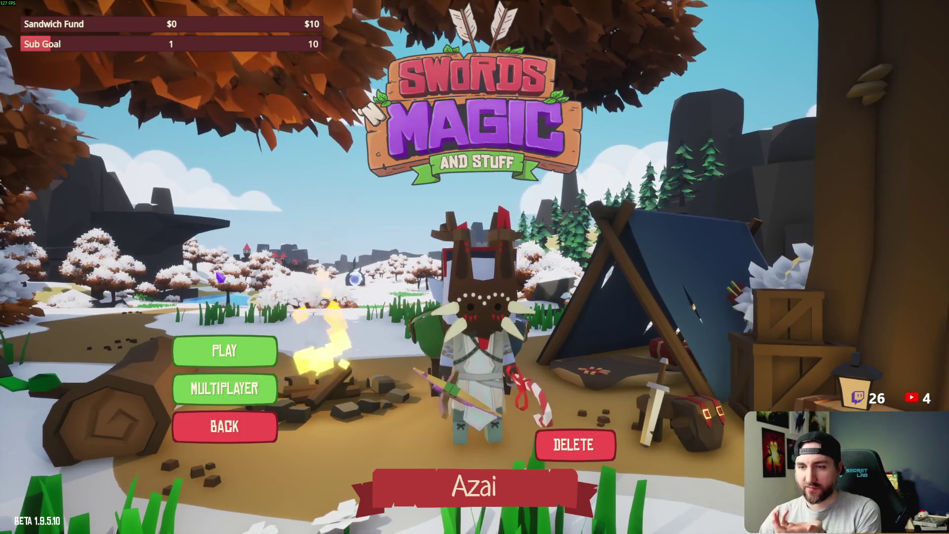
click(245, 352)
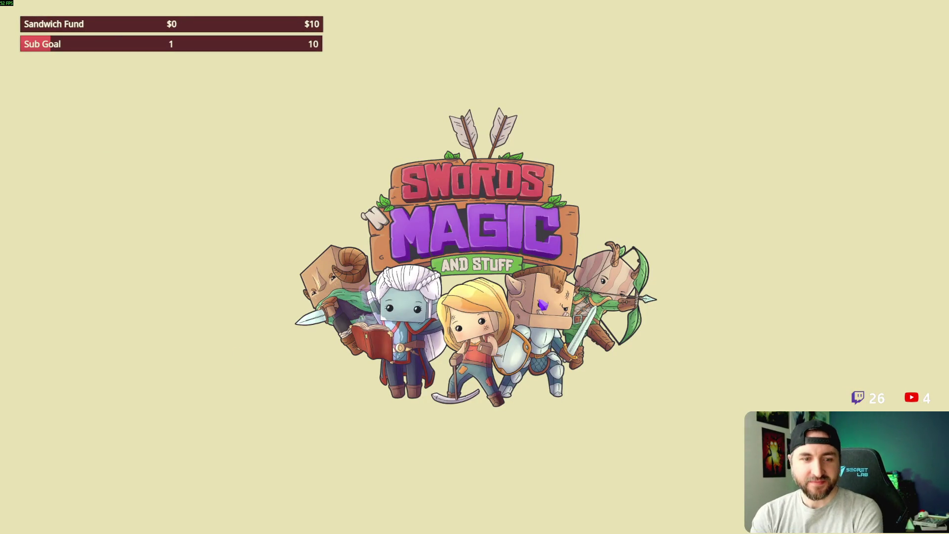